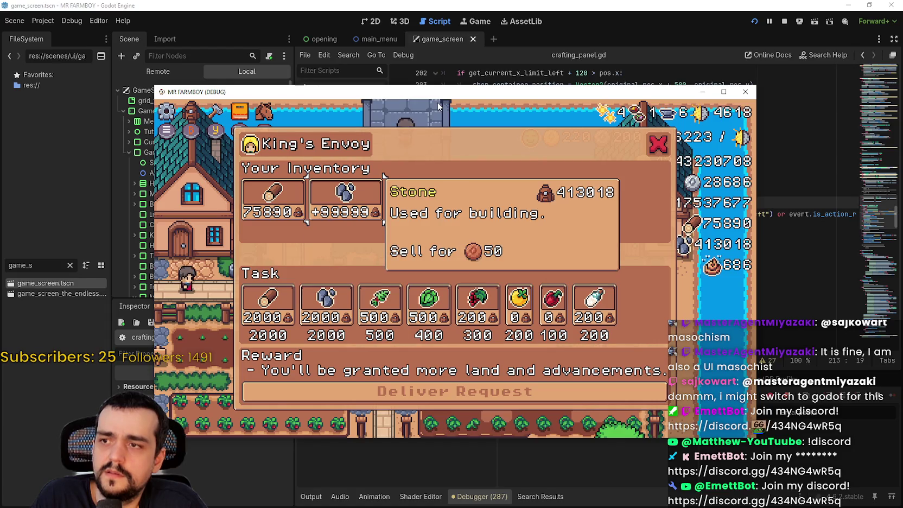
# - Close the in-game King's Envoy request panel and stop the running game
pyautogui.press('Left')
pyautogui.press('Left')
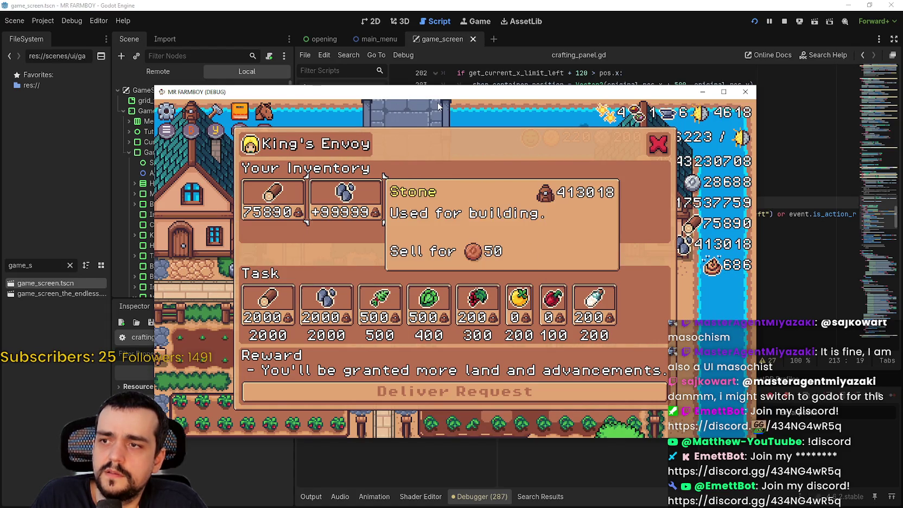
pyautogui.press('Escape')
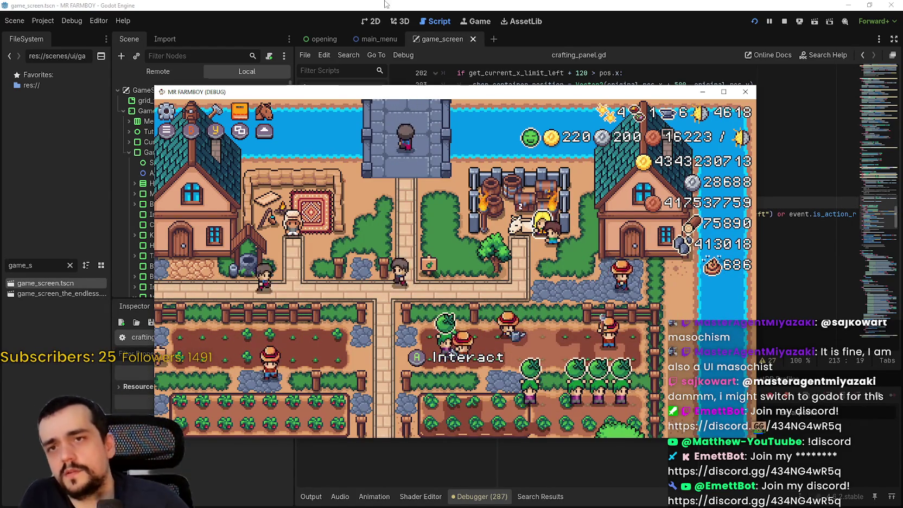
pyautogui.click(785, 20)
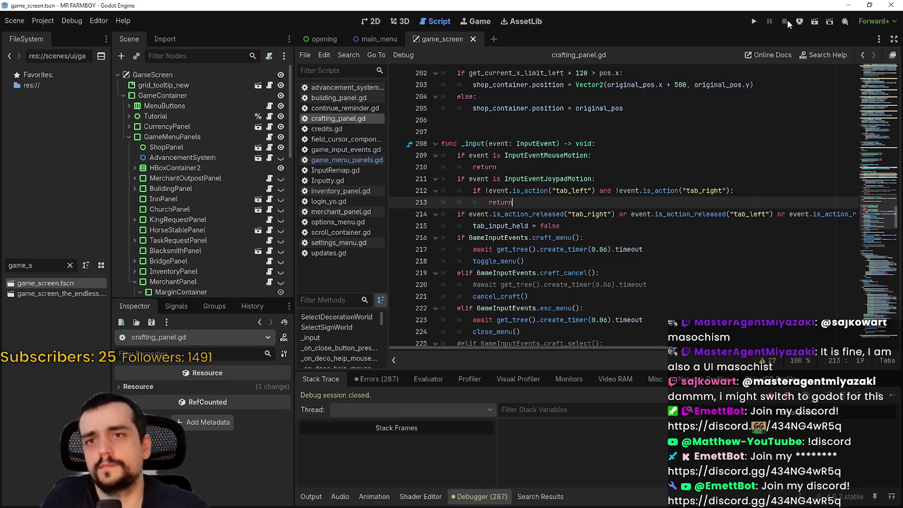
# - Add a 'return' under the InputEventJoypadMotion check in crafting_panel.gd's _input
pyautogui.click(630, 226)
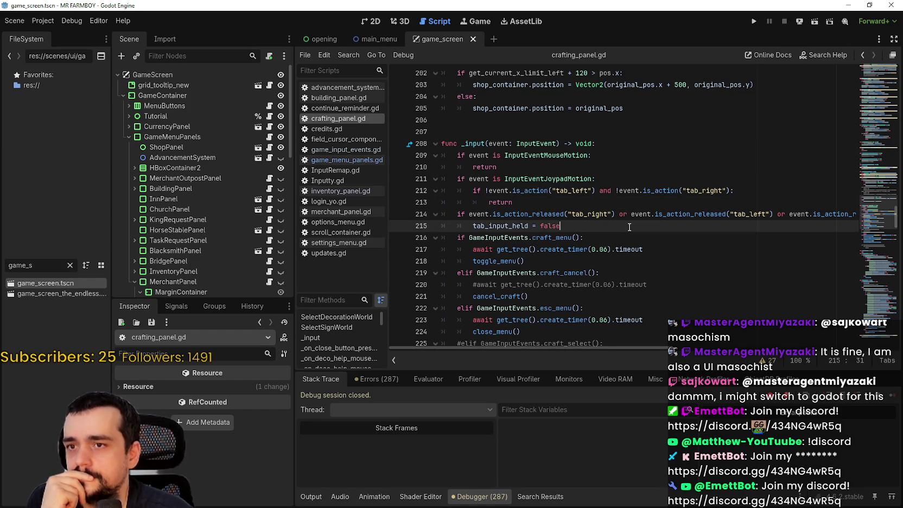
pyautogui.click(607, 178)
pyautogui.press('Return')
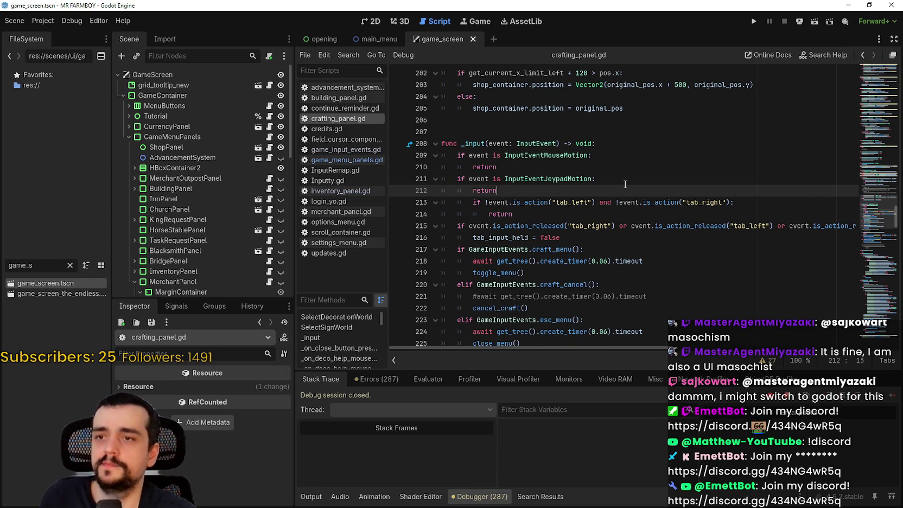
pyautogui.press('Return')
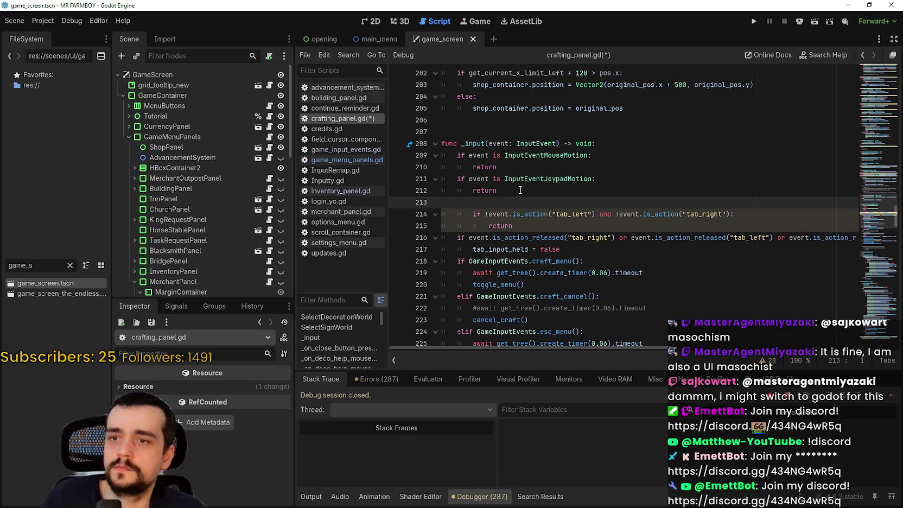
pyautogui.press('BackSpace')
# - Comment out the tab_left/tab_right check, save crafting_panel.gd, and relaunch the game
pyautogui.moveTo(534, 219); pyautogui.dragTo(389, 197)
pyautogui.hotkey('ctrl', 'k')
pyautogui.hotkey('ctrl', 's')
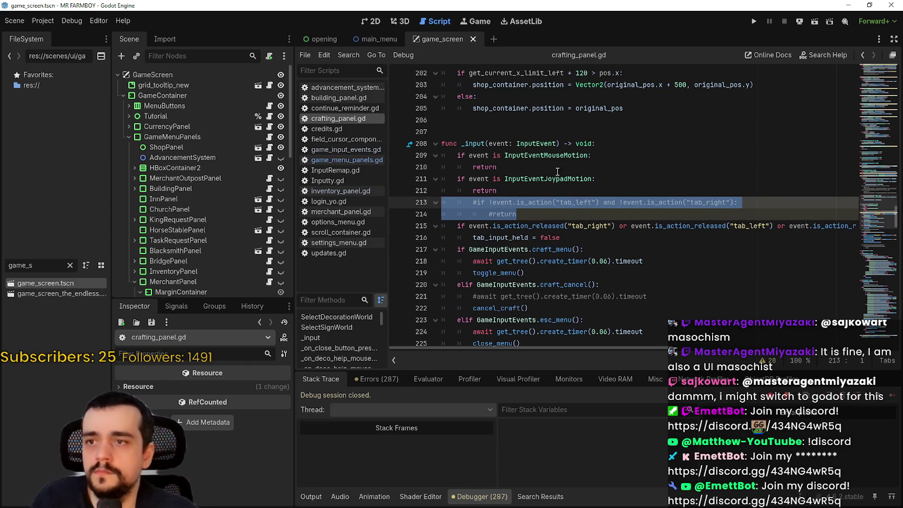
pyautogui.press('Left')
pyautogui.press('Left')
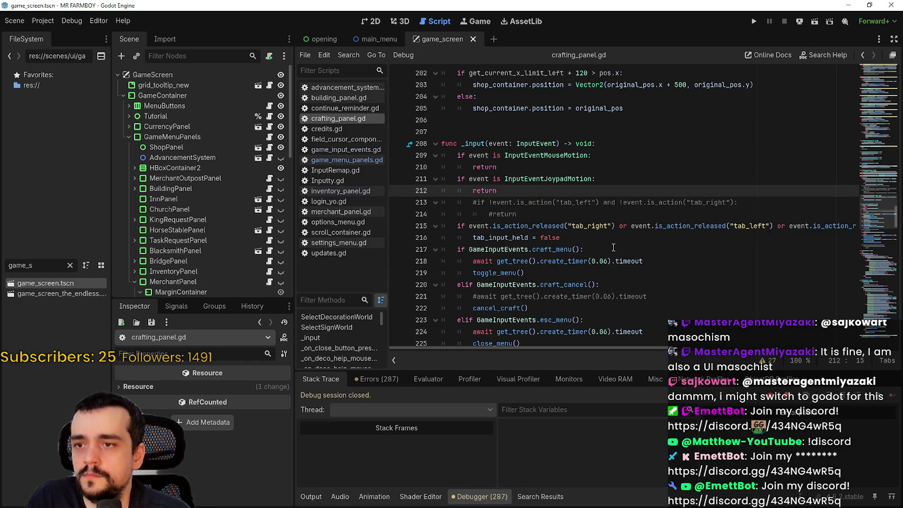
pyautogui.click(753, 24)
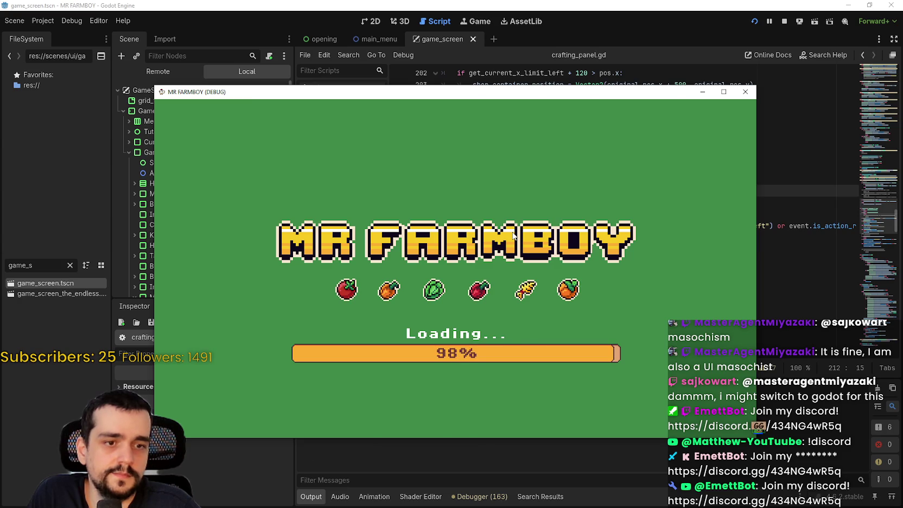
# - Move through the main menu buttons to Continue and load the Save 1 game
pyautogui.press('Down')
pyautogui.press('Up')
pyautogui.press('Down')
pyautogui.press('Down')
pyautogui.press('Up')
pyautogui.press('Up')
pyautogui.press('Down')
pyautogui.press('Down')
pyautogui.press('Up')
pyautogui.press('Up')
pyautogui.press('Return')
pyautogui.press('Return')
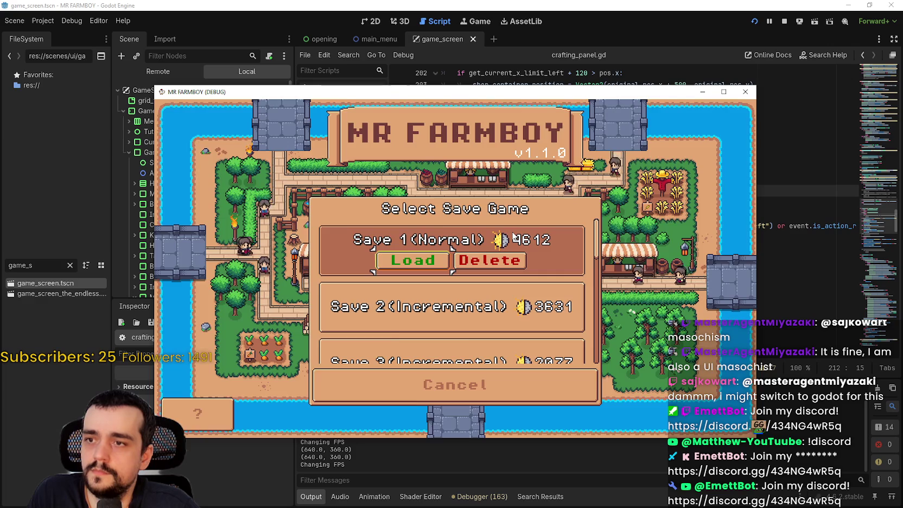
pyautogui.press('Return')
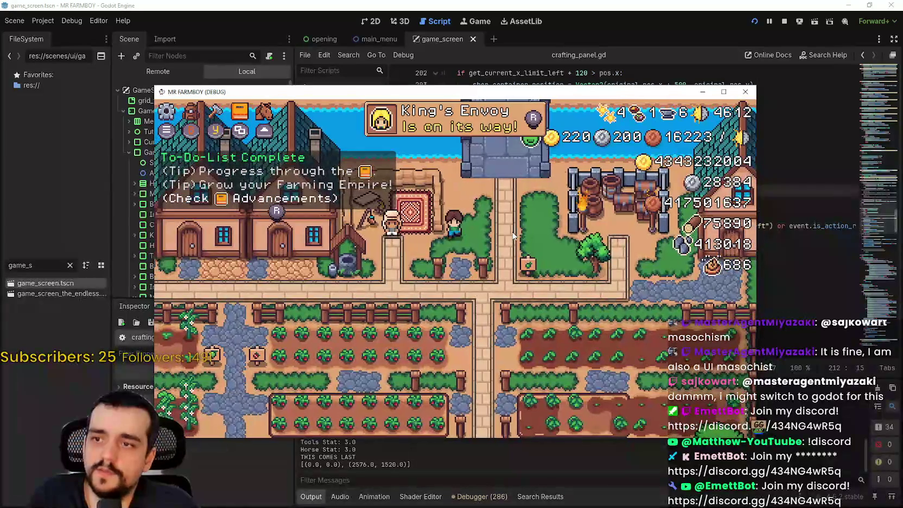
pyautogui.press('a')
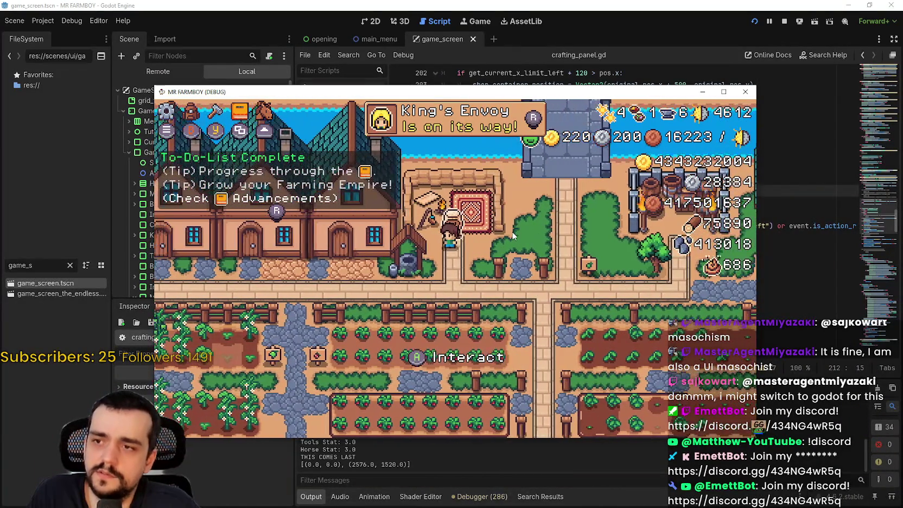
pyautogui.press('d')
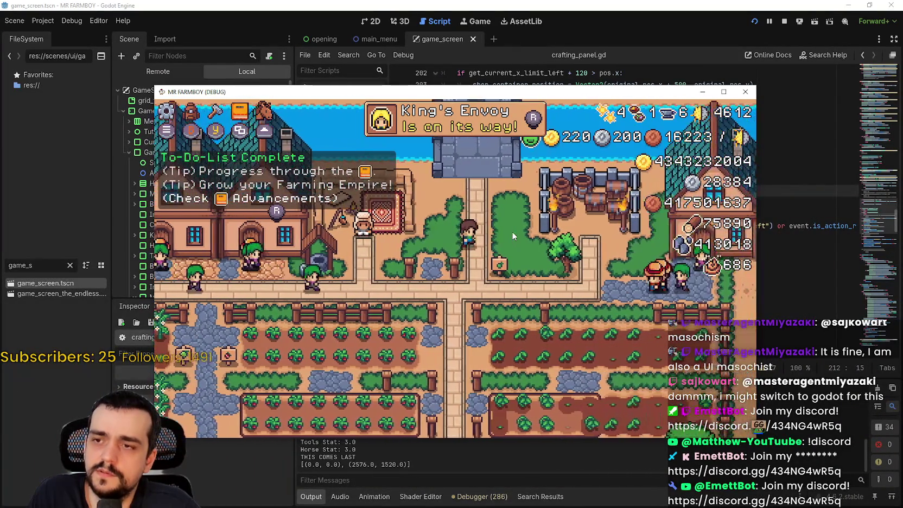
pyautogui.press('i')
pyautogui.press('Down')
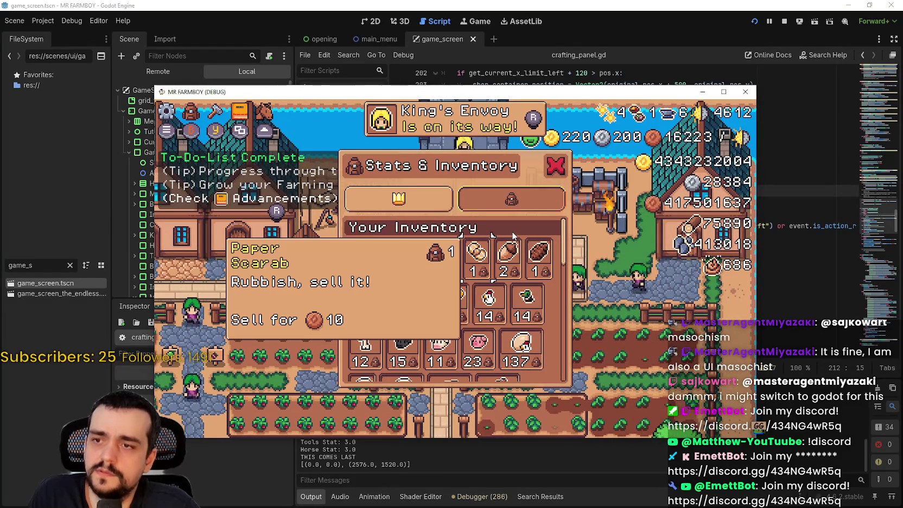
pyautogui.press('Right')
pyautogui.press('a')
pyautogui.press('a')
pyautogui.press('a')
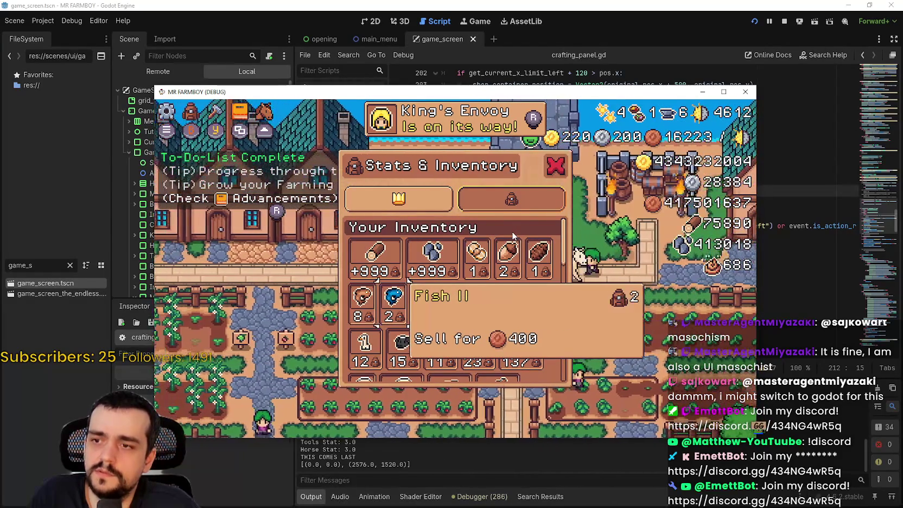
pyautogui.press('d')
pyautogui.press('d')
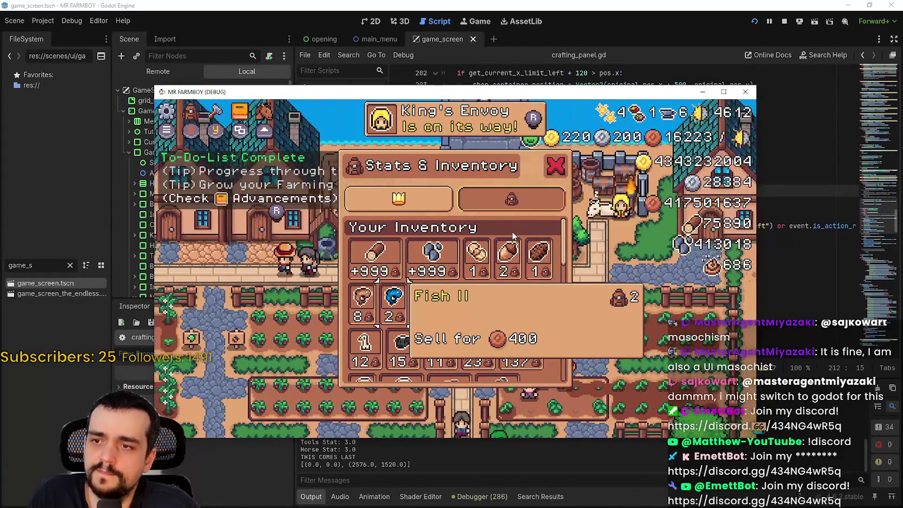
pyautogui.press('s')
pyautogui.press('s')
pyautogui.press('s')
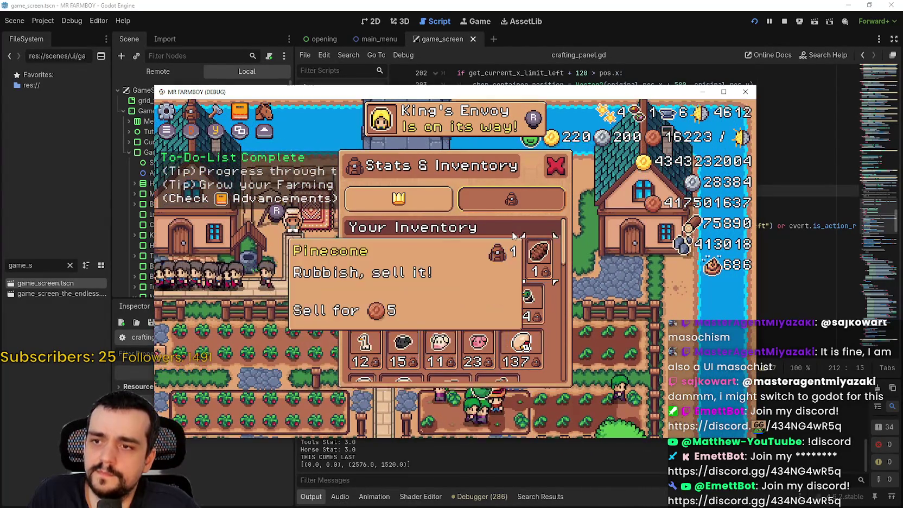
pyautogui.press('w')
pyautogui.press('w')
pyautogui.press('w')
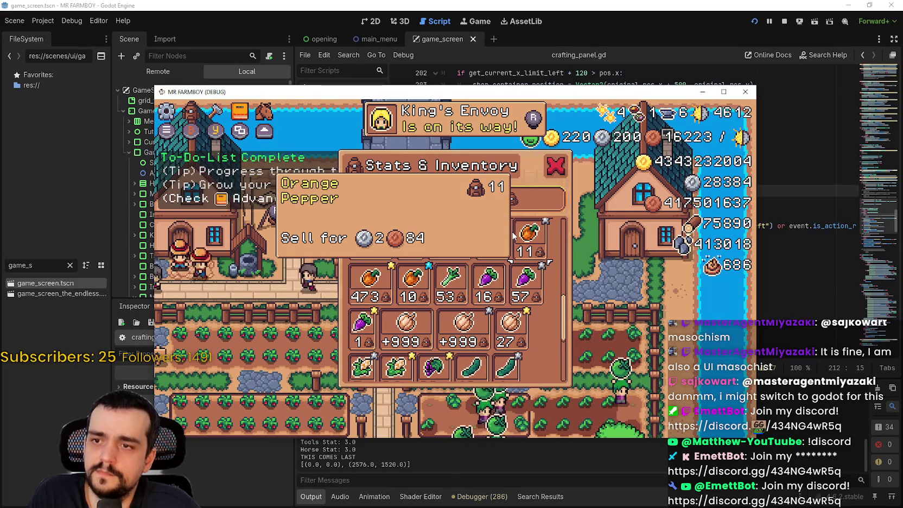
pyautogui.press('w')
pyautogui.press('s')
pyautogui.press('s')
pyautogui.press('s')
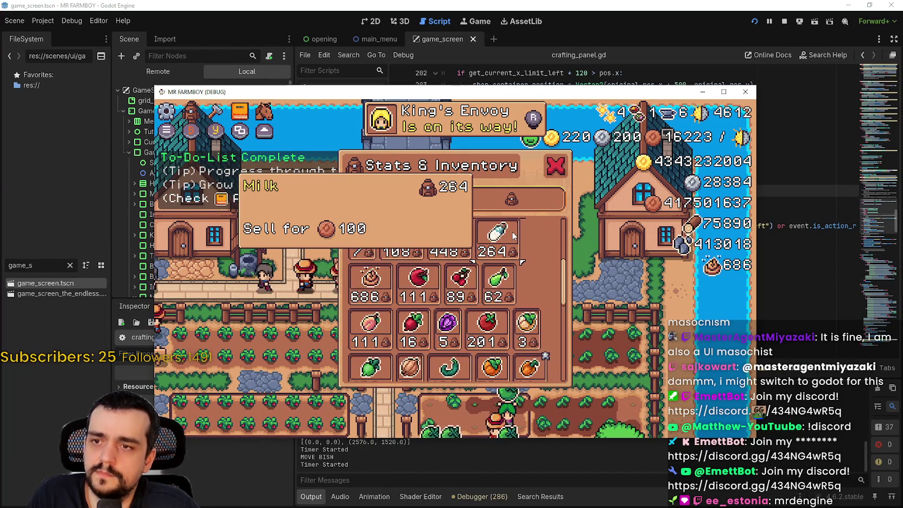
pyautogui.scroll(1, 514, 234)
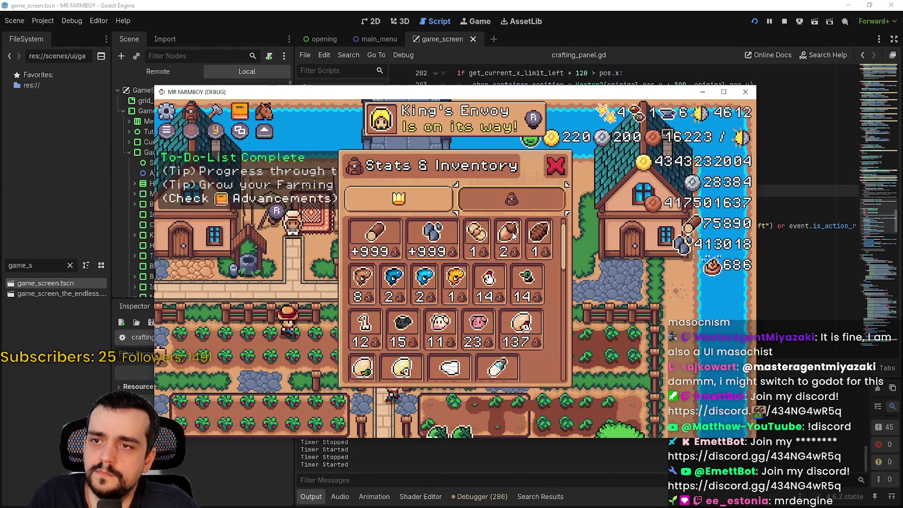
pyautogui.press('Escape')
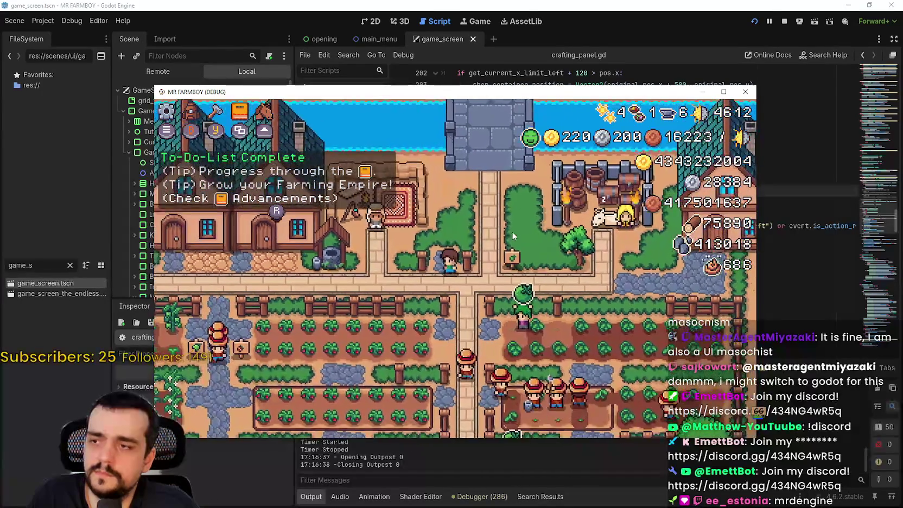
pyautogui.press('i')
pyautogui.press('Escape')
pyautogui.press('Escape')
pyautogui.press('Escape')
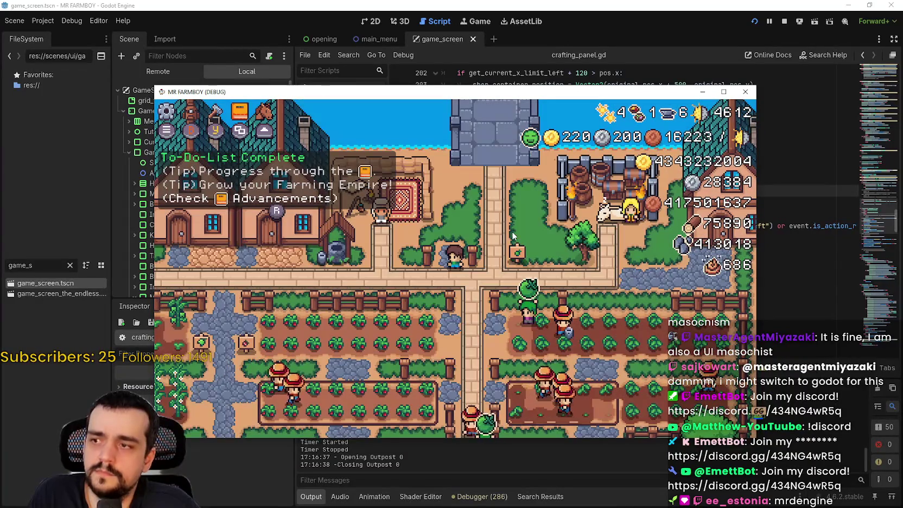
# - Open crafting with C and step from Farm Tile and Enchanted Farm Tile to Green Pepper and Garlic seeds
pyautogui.press('c')
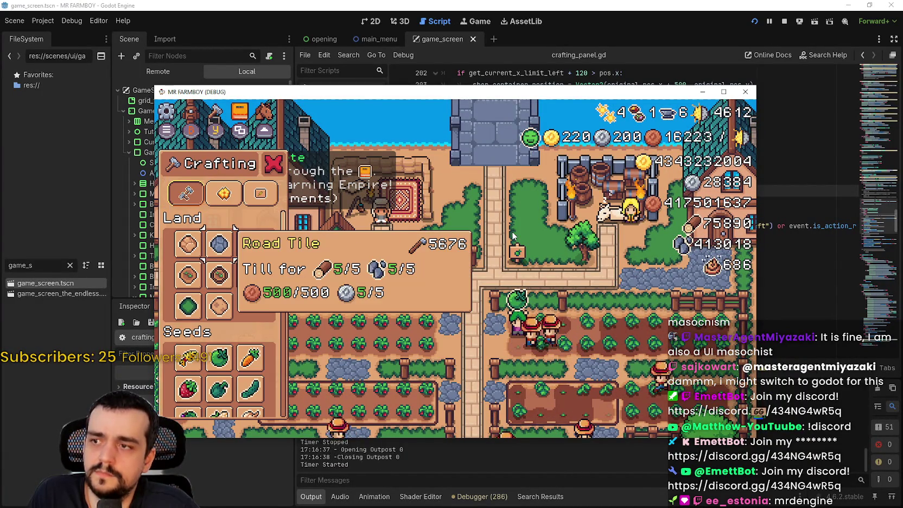
pyautogui.press('Left')
pyautogui.press('Down')
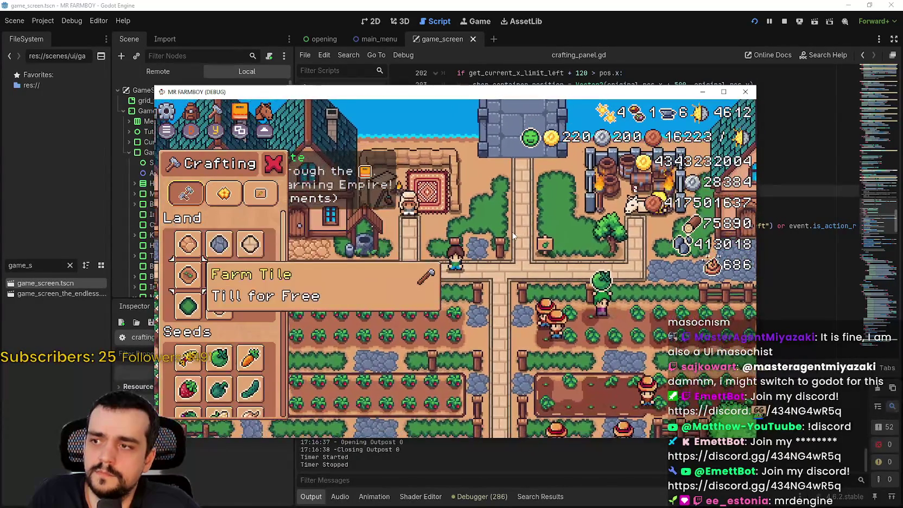
pyautogui.press('Down')
pyautogui.press('Down')
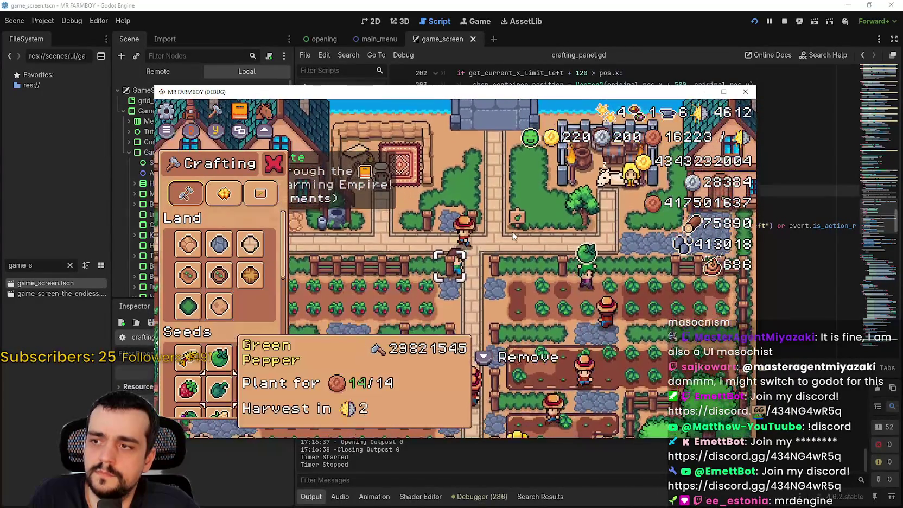
pyautogui.press('Right')
pyautogui.press('Down')
pyautogui.press('Down')
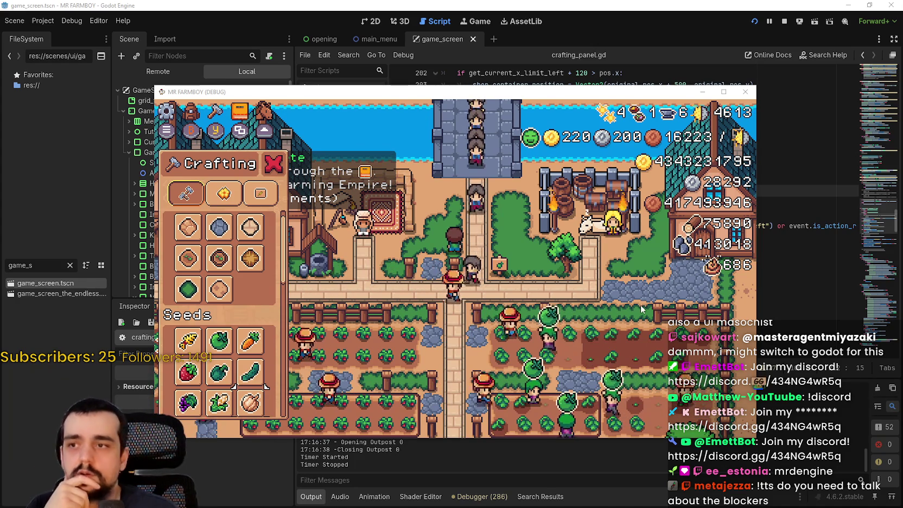
# - Bring the editor forward and review the joypad-motion check and its return in crafting_panel.gd
pyautogui.click(532, 4)
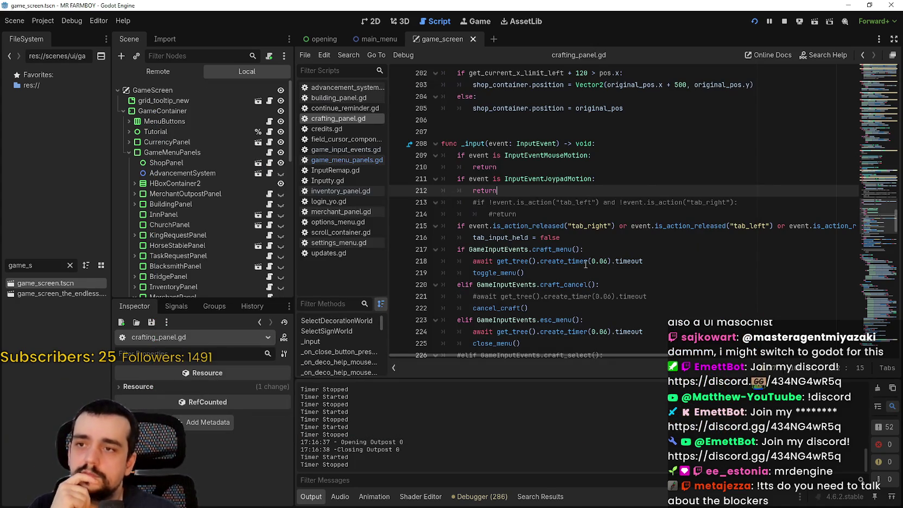
pyautogui.scroll(-2, 560, 261)
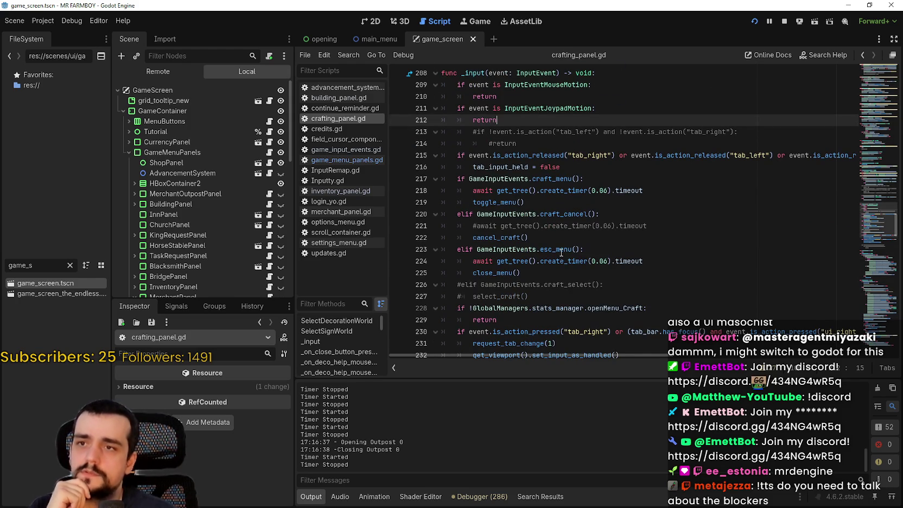
pyautogui.moveTo(558, 104)
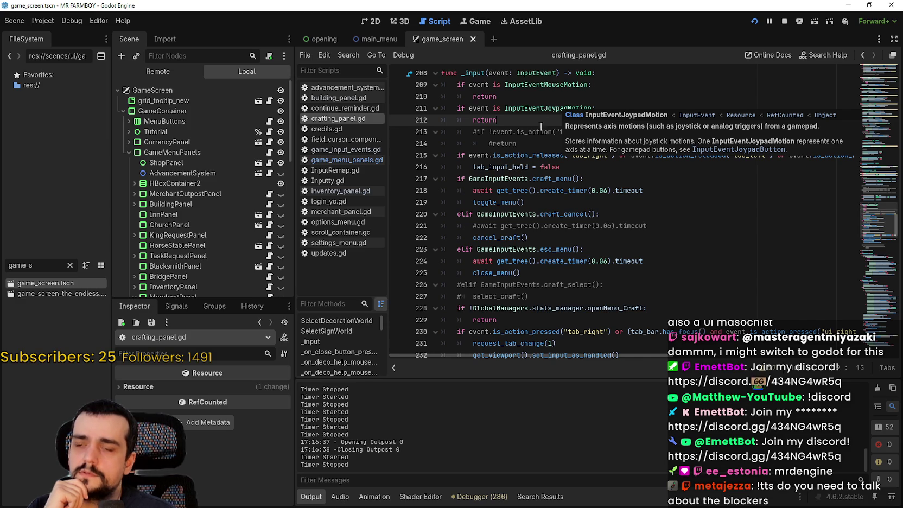
pyautogui.moveTo(537, 120); pyautogui.dragTo(431, 107)
pyautogui.scroll(2, 509, 211)
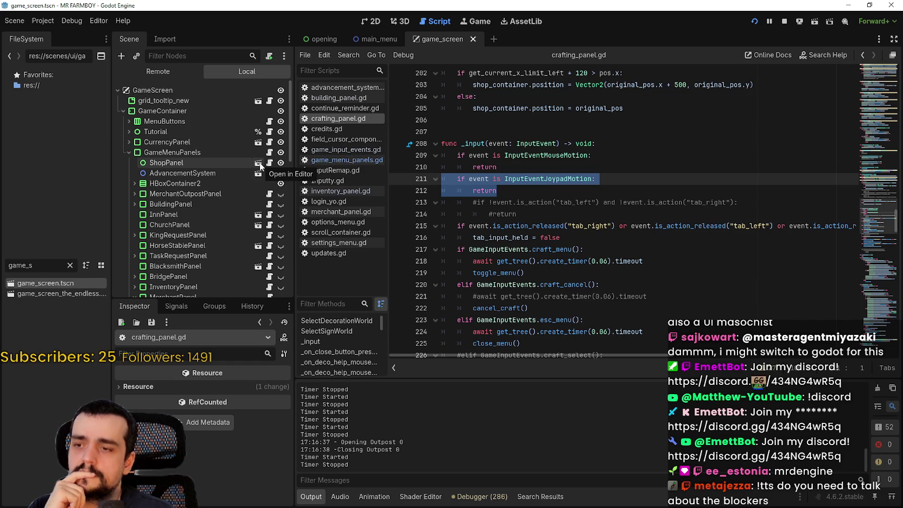
pyautogui.scroll(-6, 406, 234)
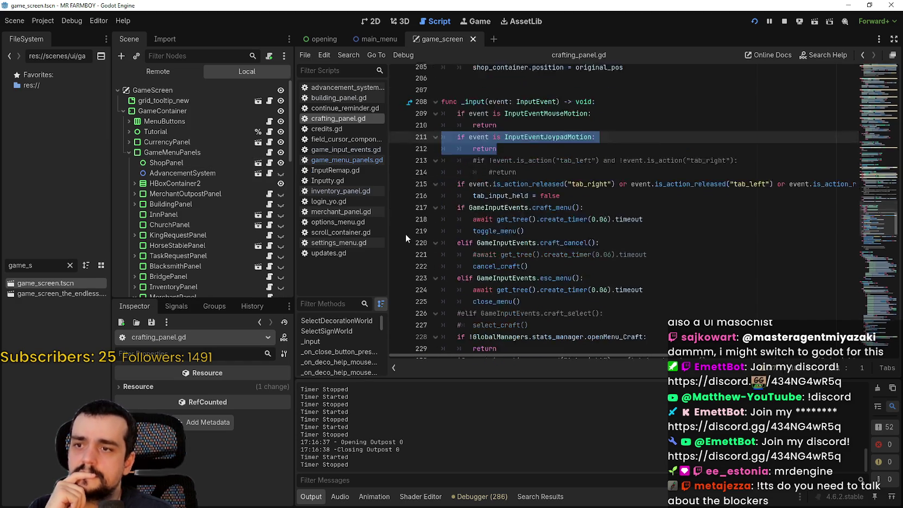
pyautogui.moveTo(494, 248)
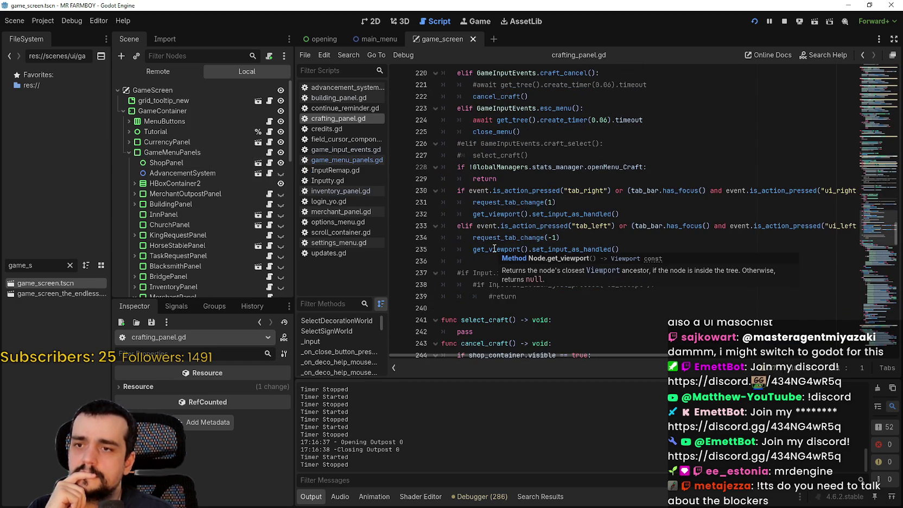
pyautogui.scroll(5, 603, 226)
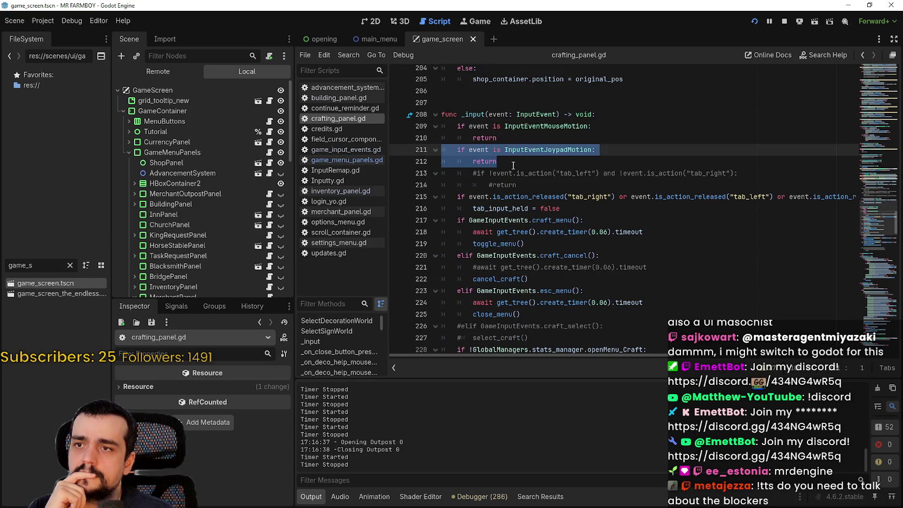
# - Place the caret at the tab_right release check and open Find in Files
pyautogui.click(516, 161)
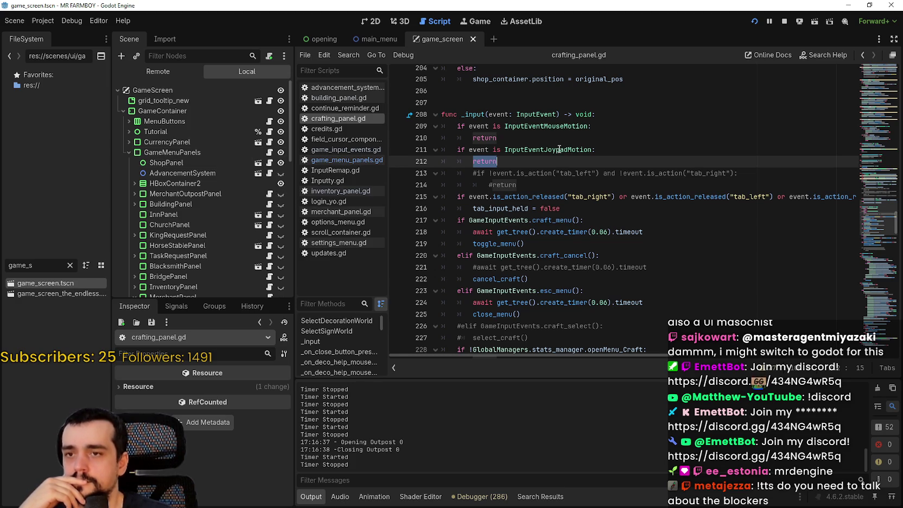
pyautogui.click(573, 193)
pyautogui.hotkey('ctrl', 'shift', 'f')
pyautogui.write('input_left')
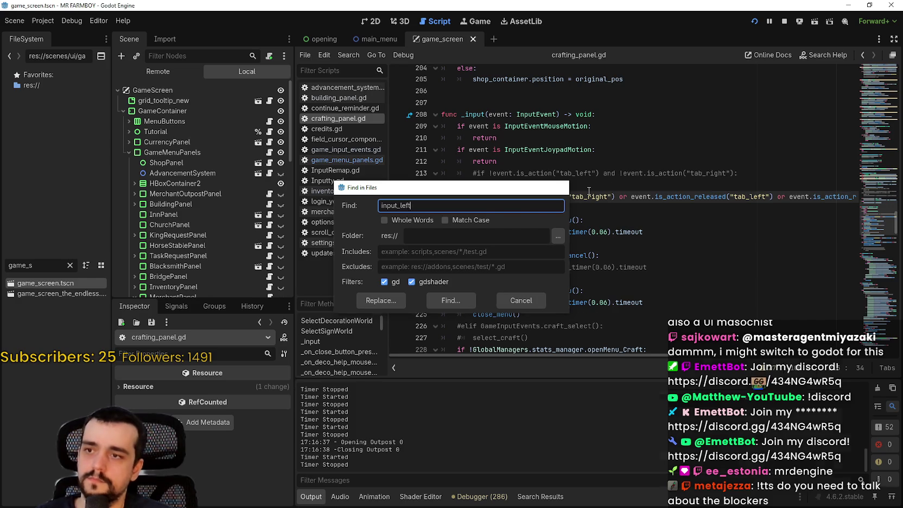
# - Search the project for input_left, then check the Input Map in Project Settings
pyautogui.press('Return')
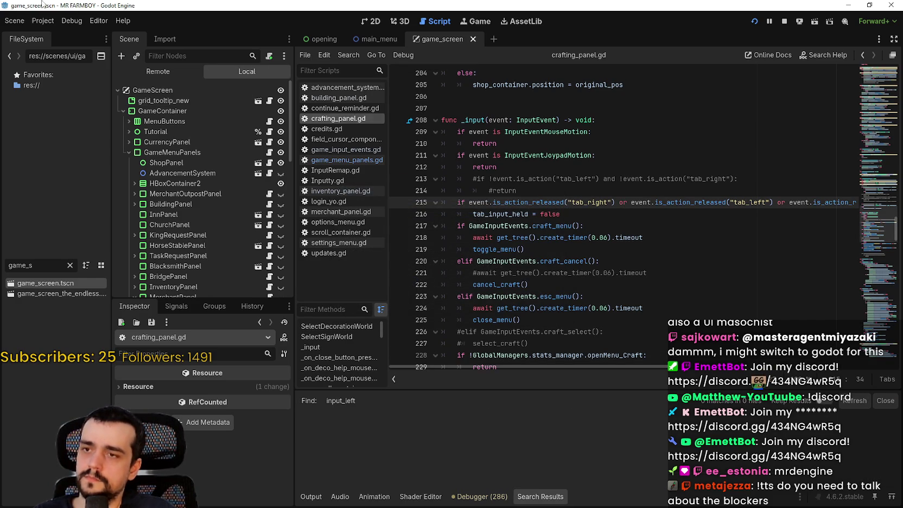
pyautogui.click(38, 20)
pyautogui.click(53, 31)
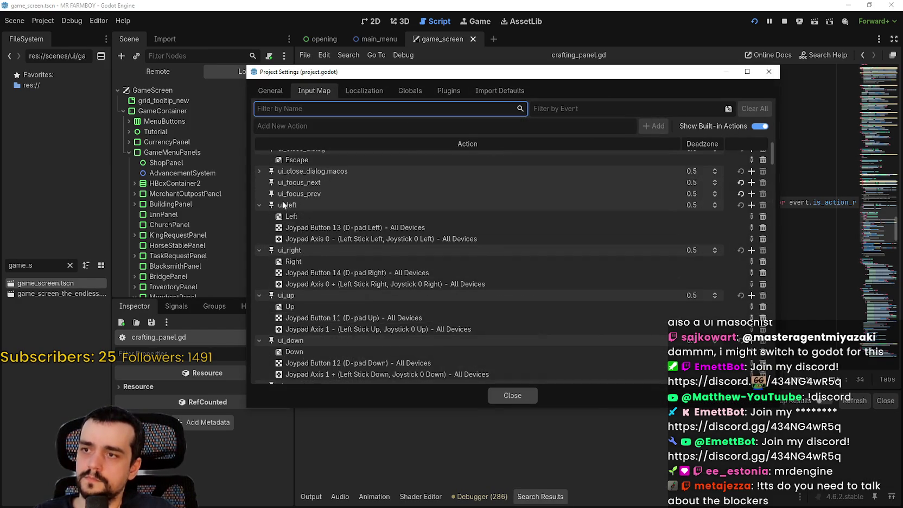
pyautogui.click(499, 395)
# - Search all project files for ui_left and open inventory_panel.gd at its line 25 match
pyautogui.hotkey('ctrl', 'shift', 'f')
pyautogui.write('ui_left')
pyautogui.press('Return')
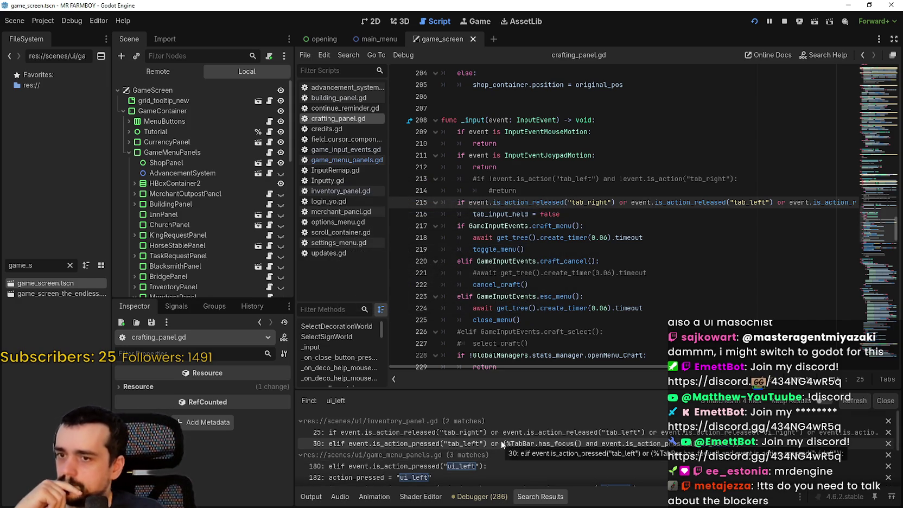
pyautogui.scroll(-1, 527, 419)
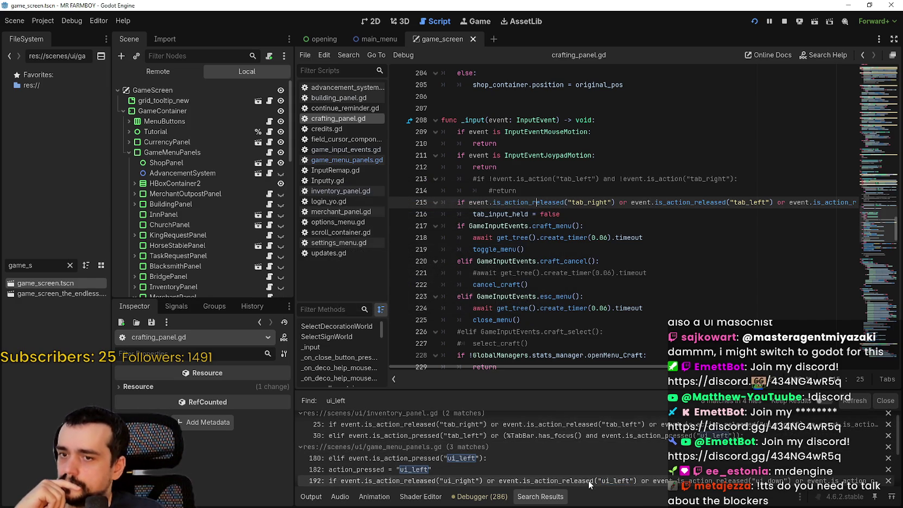
pyautogui.scroll(-2, 592, 463)
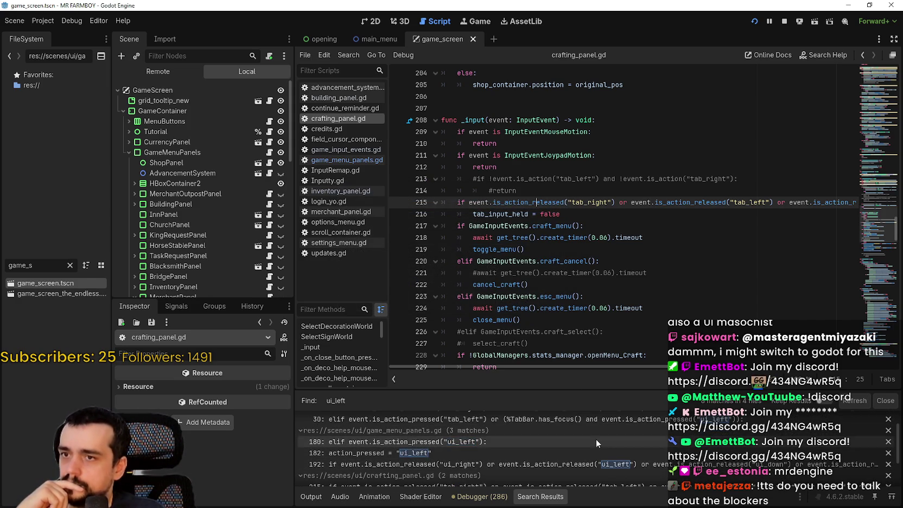
pyautogui.scroll(2, 558, 434)
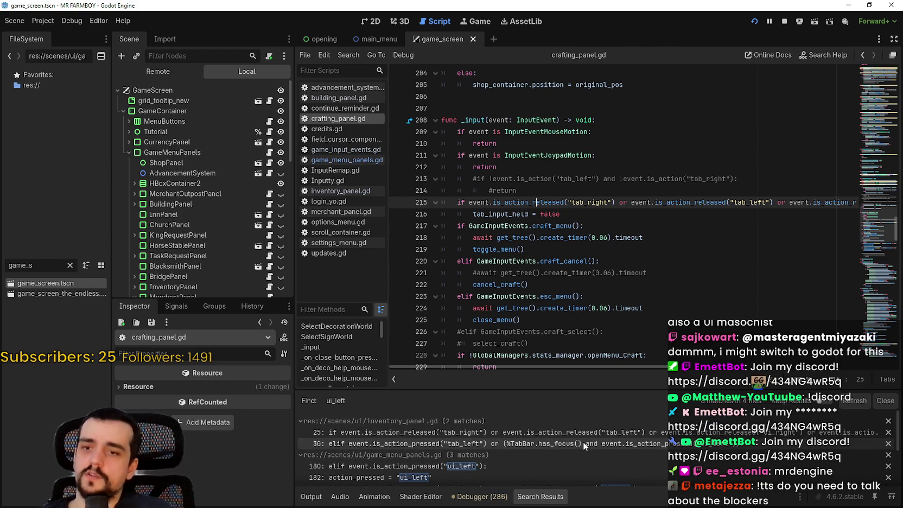
pyautogui.click(586, 433)
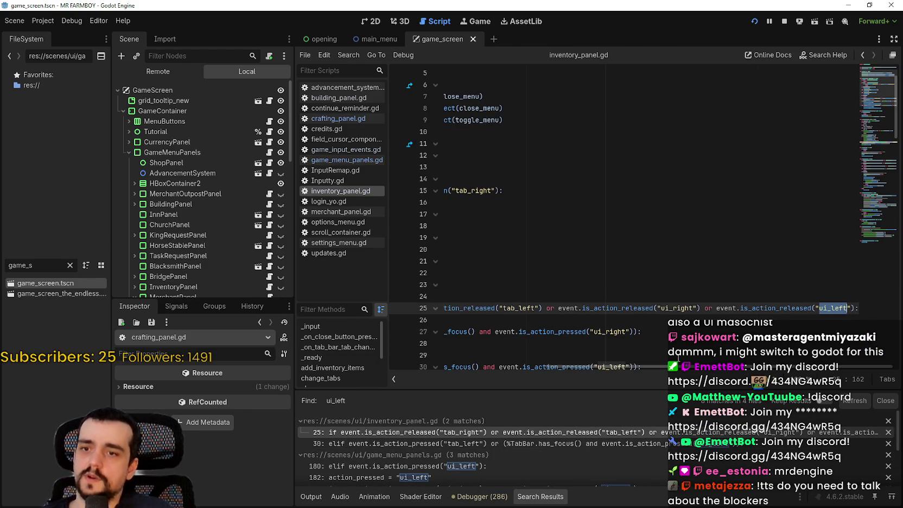
# - In inventory_panel.gd, select and copy the InputEventJoypadMotion condition from line 14
pyautogui.moveTo(607, 367); pyautogui.dragTo(450, 366)
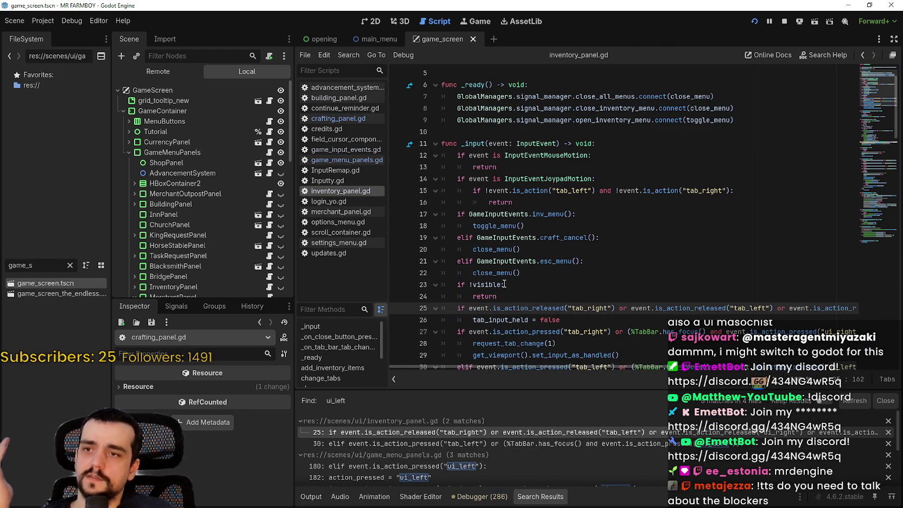
pyautogui.scroll(-1, 504, 283)
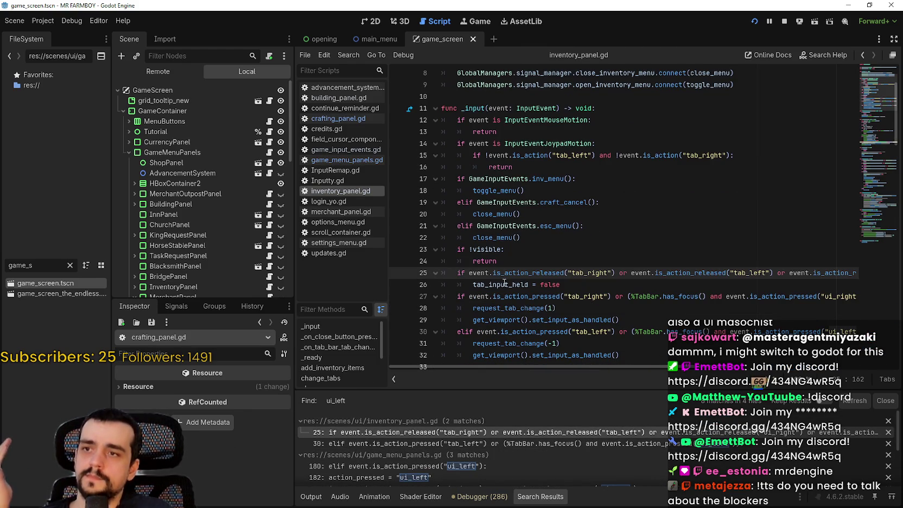
pyautogui.click(511, 132)
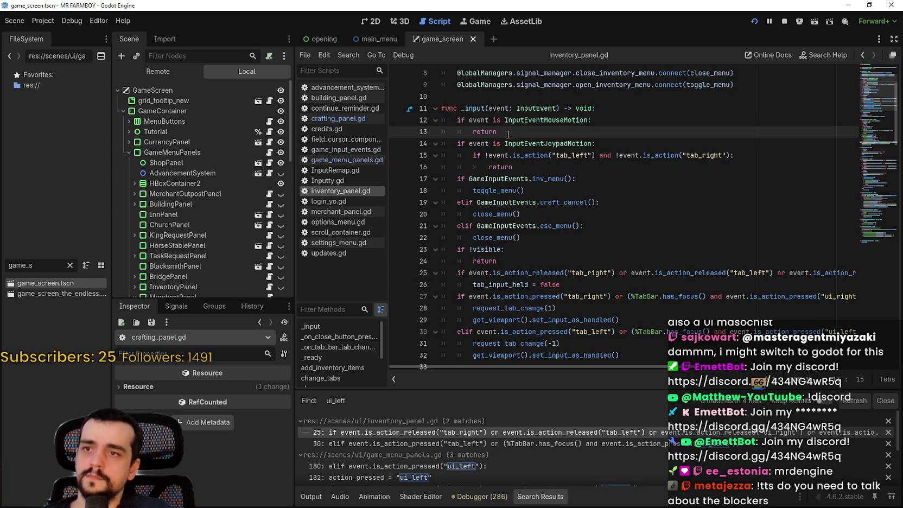
pyautogui.moveTo(457, 143)
pyautogui.mouseDown()
pyautogui.moveTo(592, 122)
pyautogui.moveTo(609, 144)
pyautogui.mouseUp()
pyautogui.hotkey('ctrl', 'c')
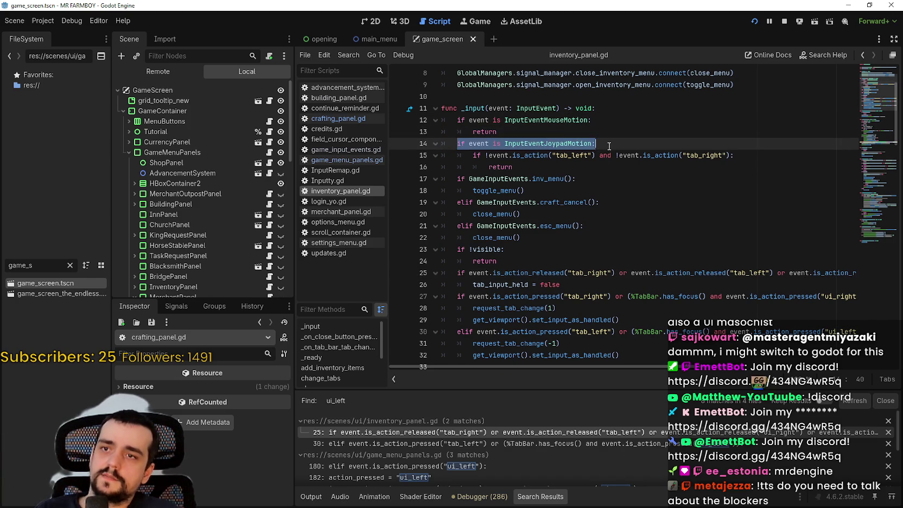
pyautogui.press('Up')
# - Paste the joypad-motion condition after the mouse-motion return, add an indented return, and save
pyautogui.press('Return')
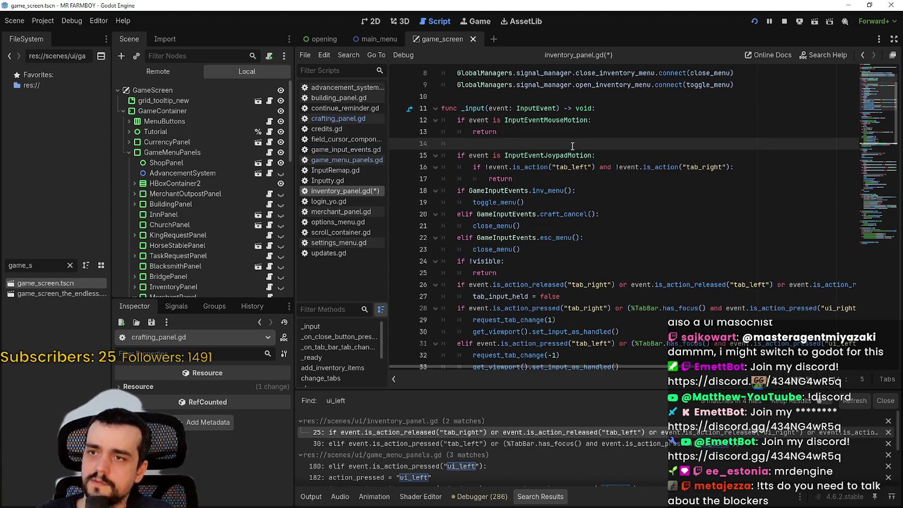
pyautogui.hotkey('ctrl', 'v')
pyautogui.press('Return')
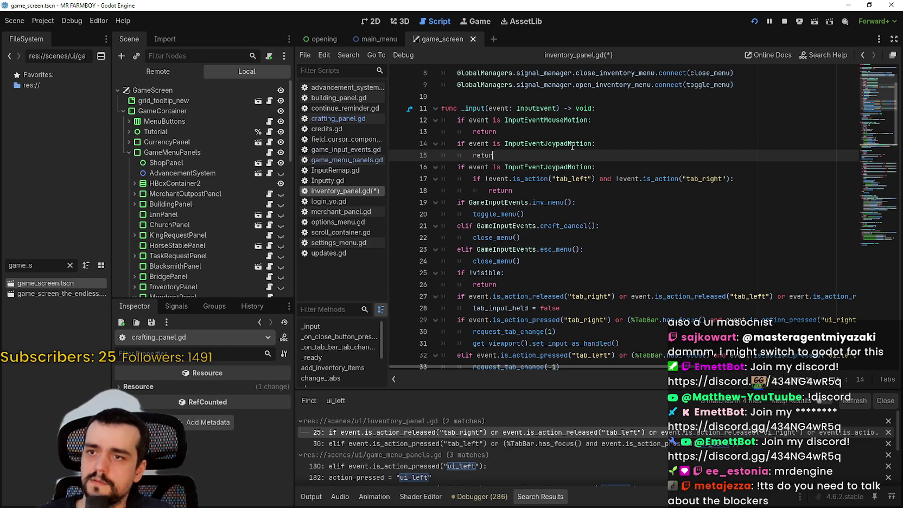
pyautogui.write('n')
pyautogui.hotkey('ctrl', 's')
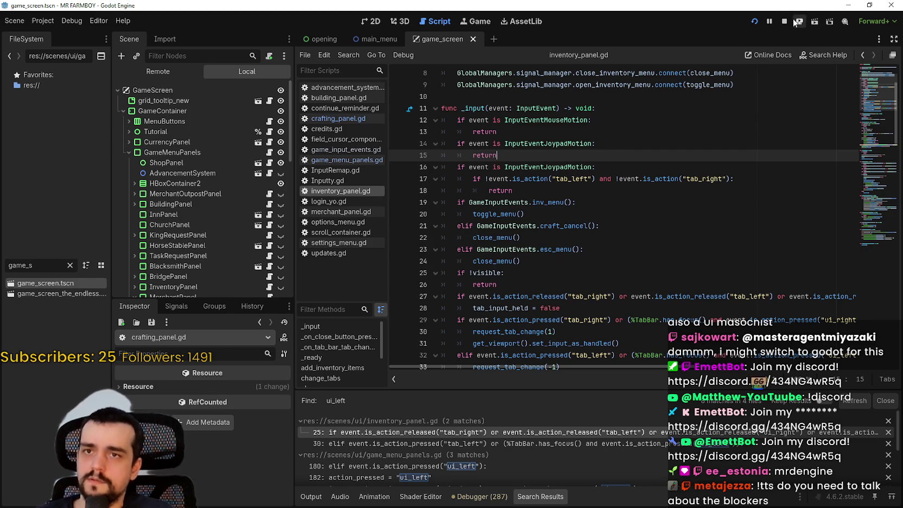
pyautogui.scroll(-7, 579, 202)
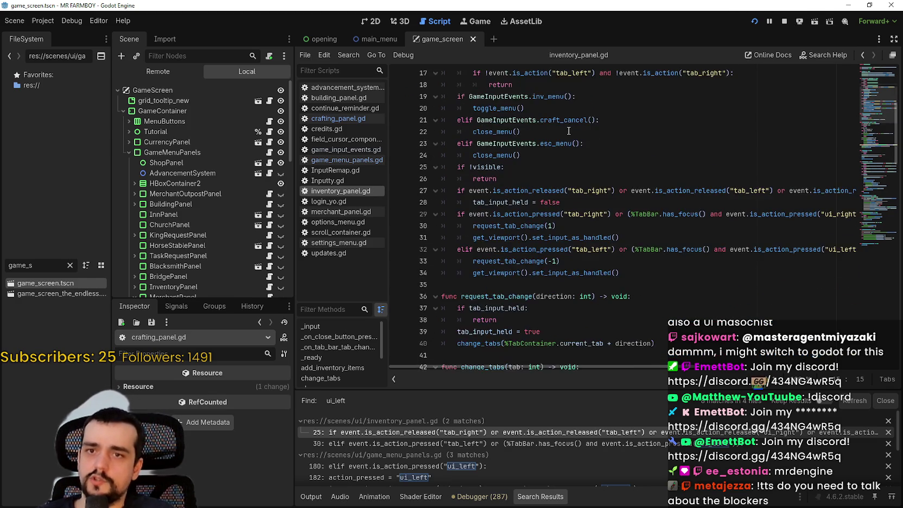
pyautogui.scroll(6, 578, 203)
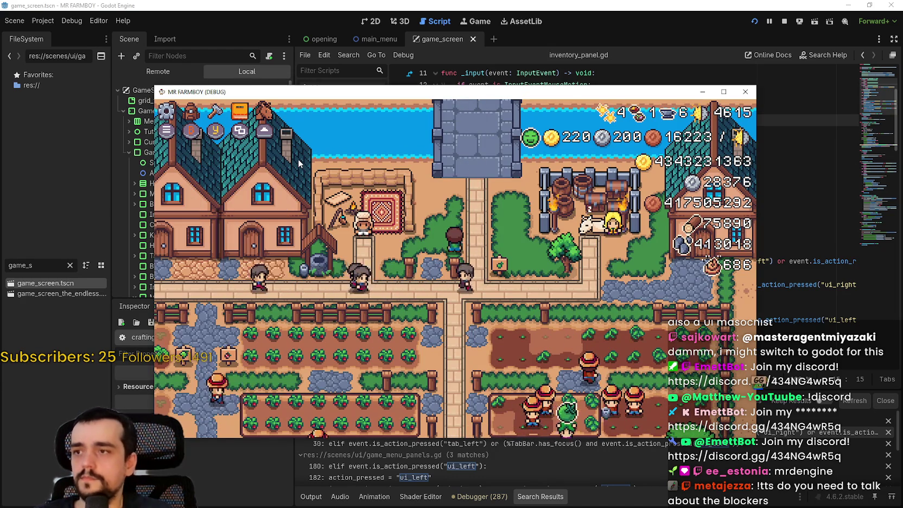
# - Open the in-game Stats & Inventory panel with I and step focus across Fish III, Acorn, Chicken and Fish II
pyautogui.press('i')
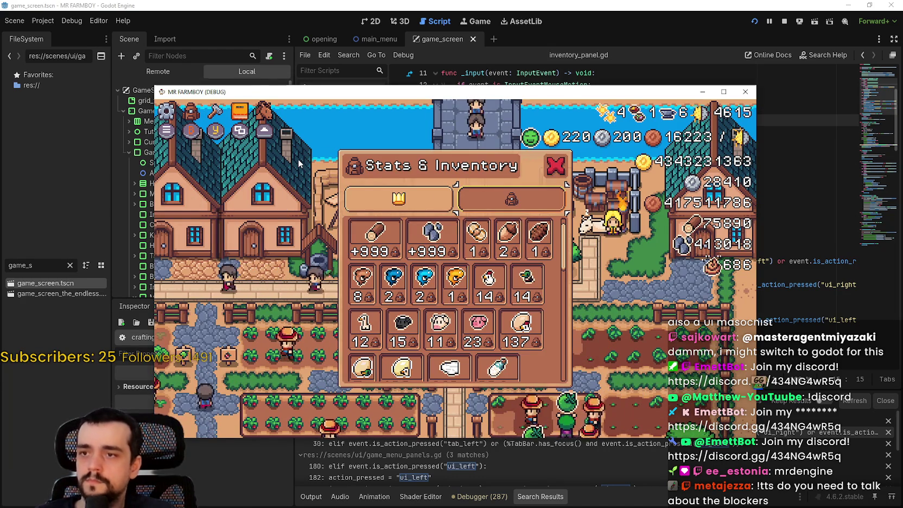
pyautogui.press('Left')
pyautogui.press('Left')
pyautogui.press('Left')
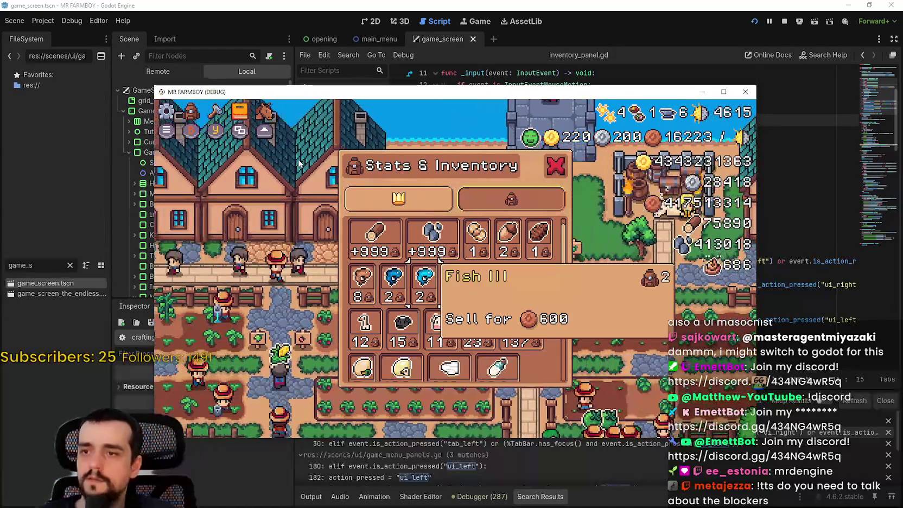
pyautogui.press('Up')
pyautogui.press('Right')
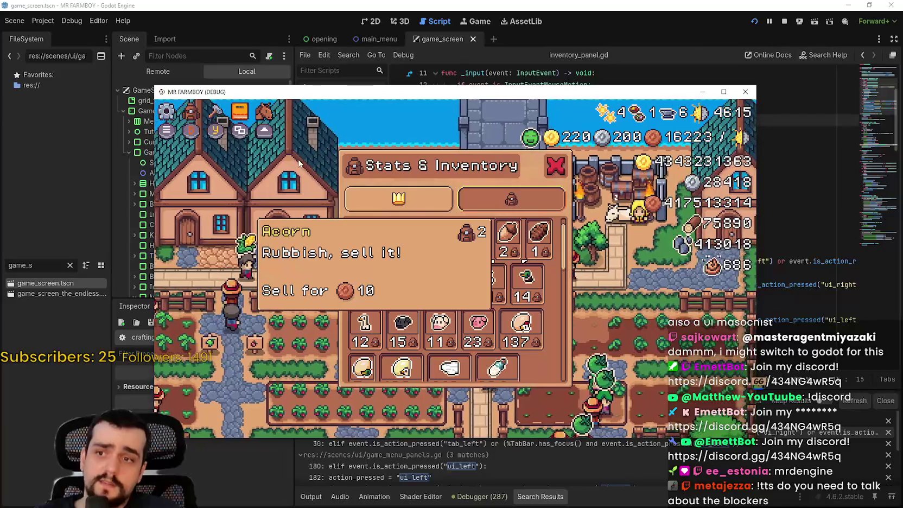
pyautogui.press('Left')
pyautogui.press('Left')
pyautogui.press('Down')
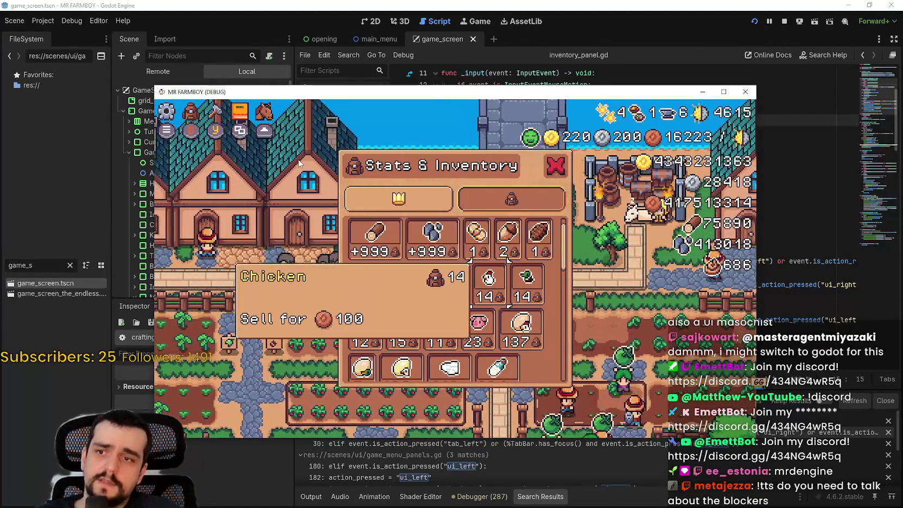
pyautogui.press('Up')
pyautogui.press('Up')
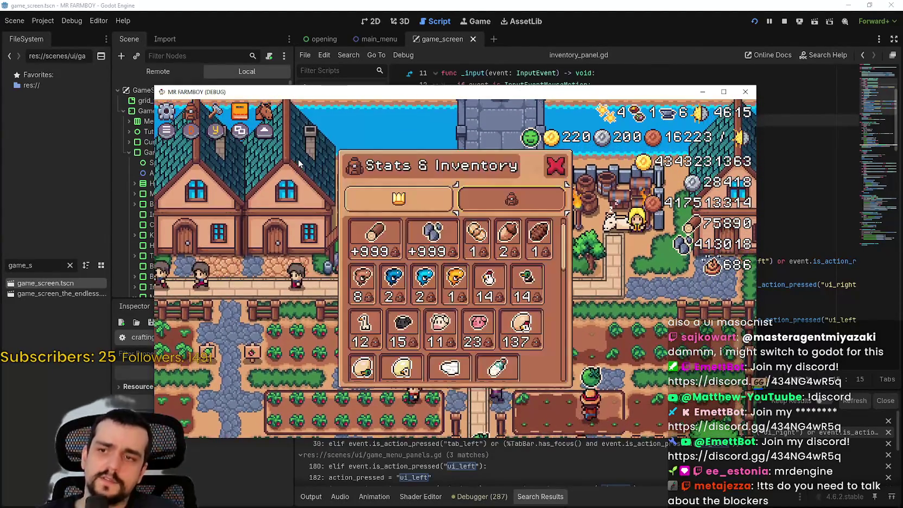
pyautogui.press('Down')
pyautogui.press('Down')
pyautogui.press('Down')
pyautogui.press('Up')
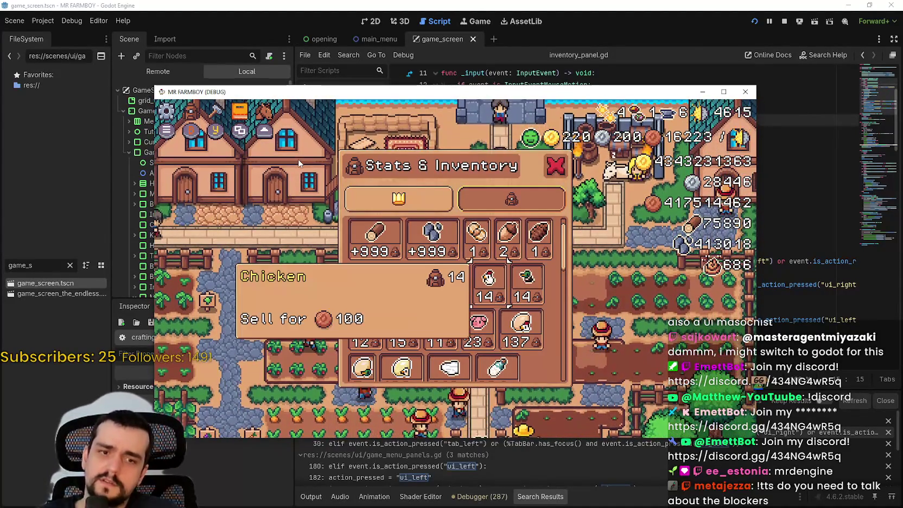
pyautogui.press('Left')
pyautogui.press('Up')
pyautogui.press('Left')
pyautogui.press('Down')
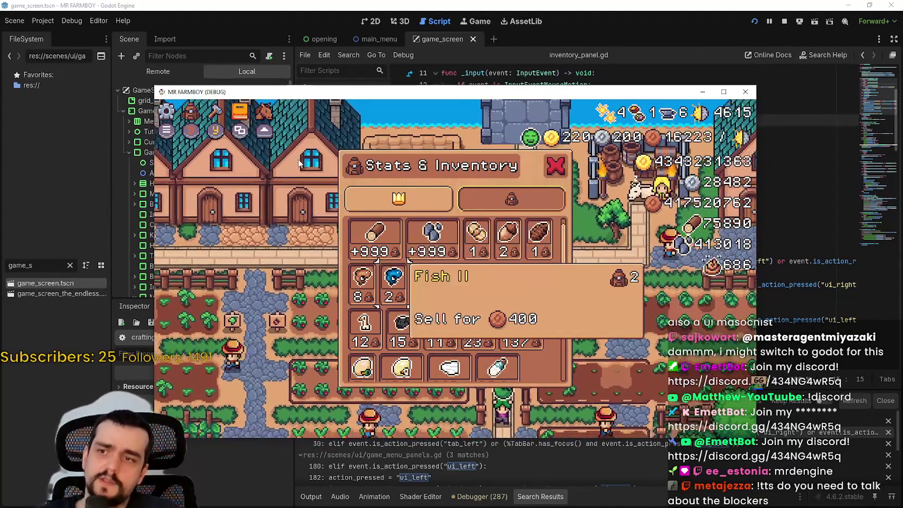
pyautogui.press('Down')
pyautogui.press('Down')
pyautogui.press('Down')
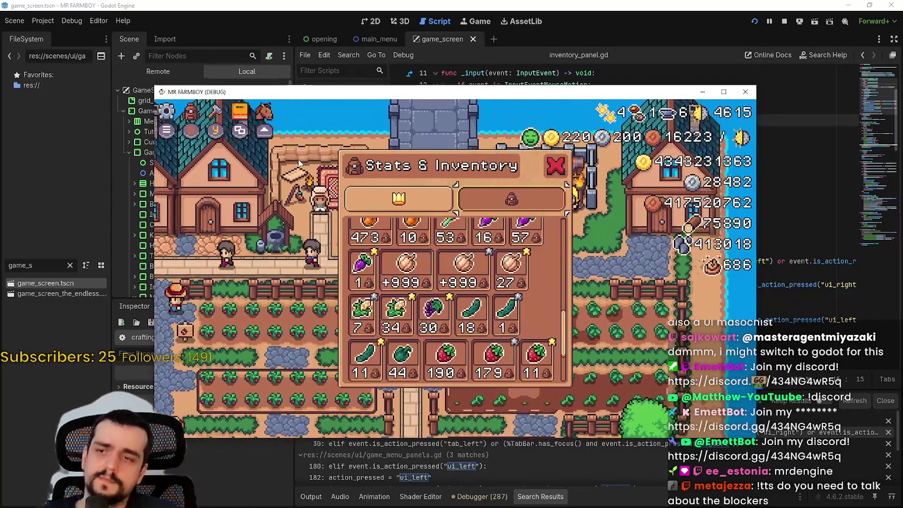
# - Move focus up to Apple, flip to Stats and back, land on Chicken, then return to the editor
pyautogui.press('Up')
pyautogui.press('Down')
pyautogui.press('Down')
pyautogui.press('Right')
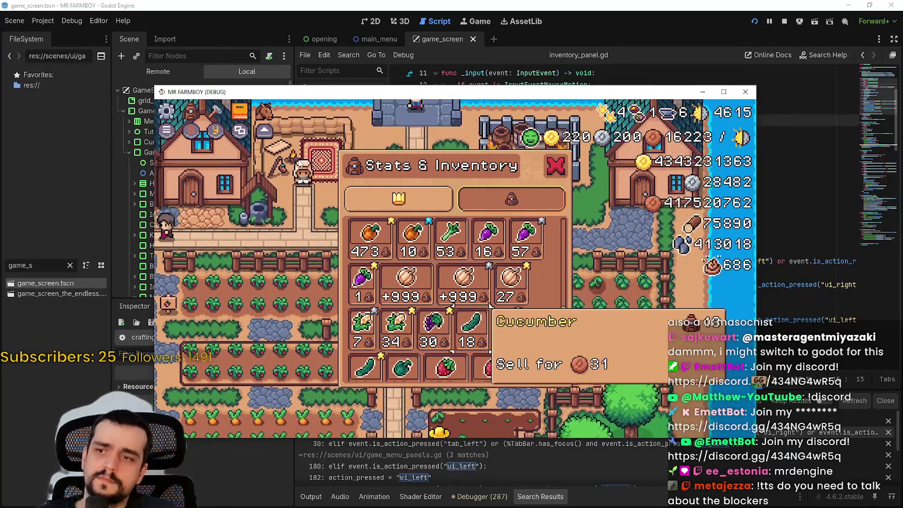
pyautogui.press('Left')
pyautogui.press('Up')
pyautogui.press('Up')
pyautogui.press('Up')
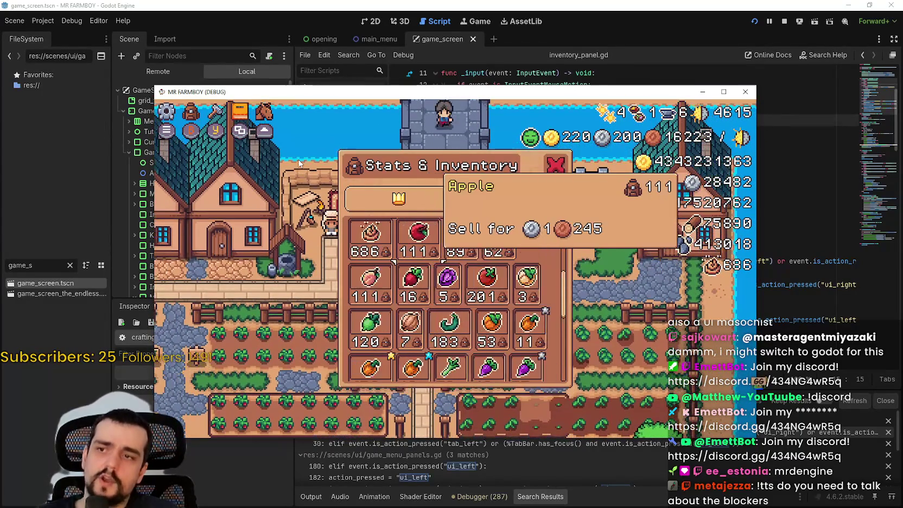
pyautogui.press('Up')
pyautogui.press('Up')
pyautogui.press('Right')
pyautogui.press('Up')
pyautogui.press('Right')
pyautogui.press('Left')
pyautogui.press('Down')
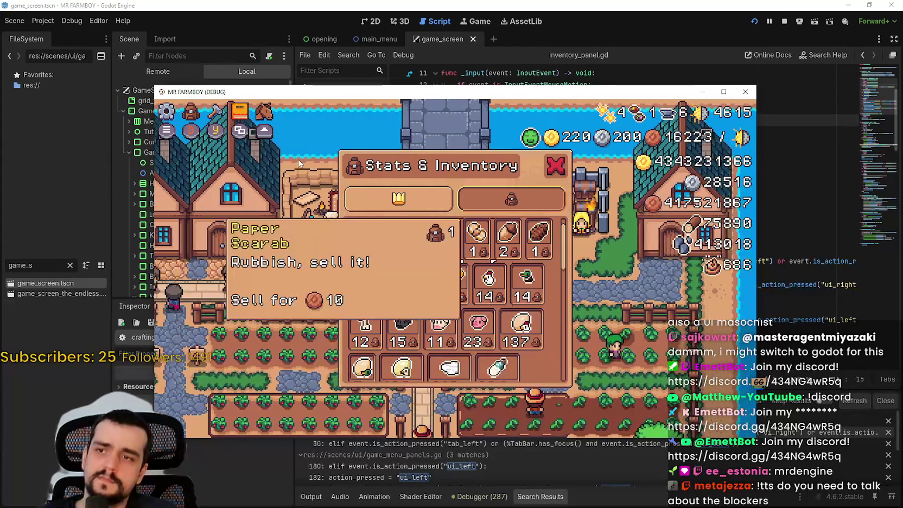
pyautogui.press('Right')
pyautogui.press('Down')
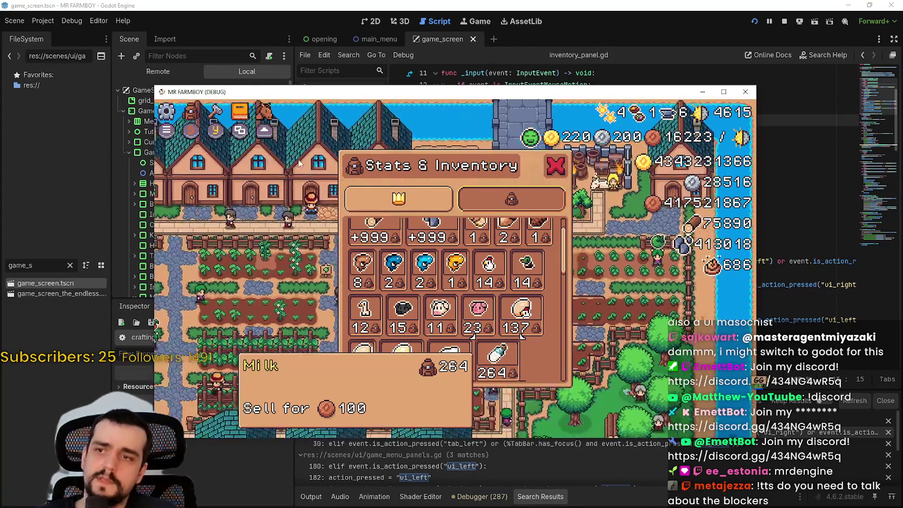
pyautogui.press('Up')
pyautogui.press('Up')
pyautogui.press('Right')
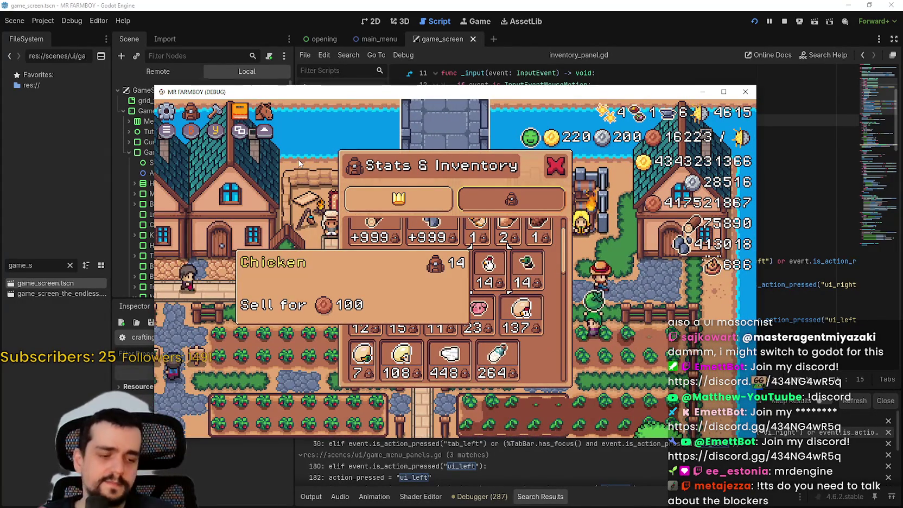
pyautogui.click(217, 2)
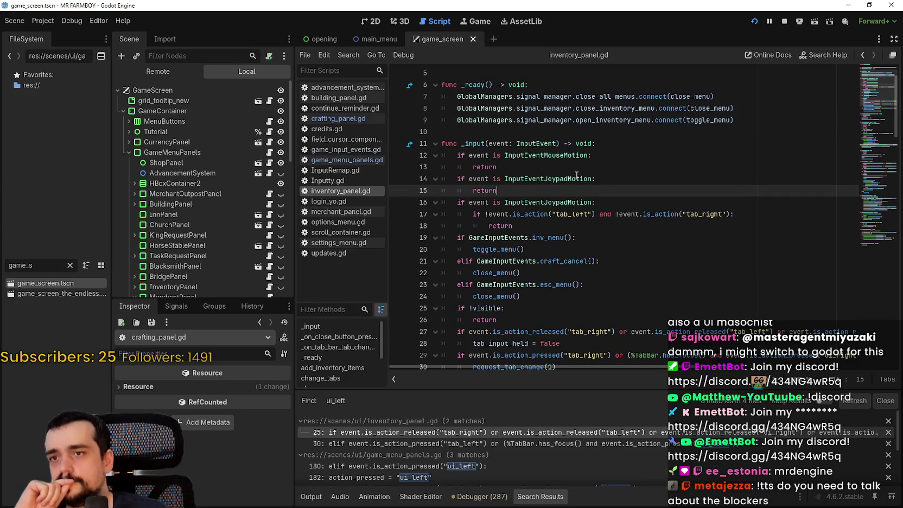
# - Select the InventoryPanel node in the Scene dock and expand it to show its children
pyautogui.moveTo(576, 175)
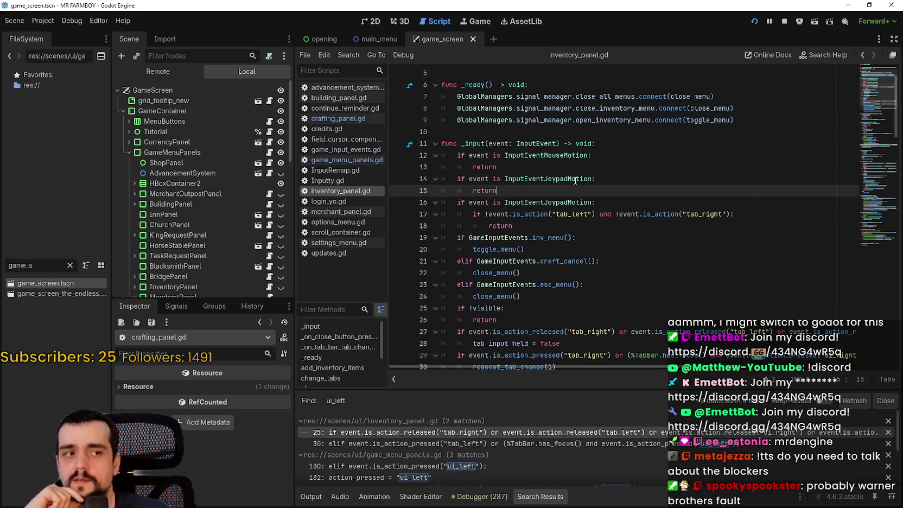
pyautogui.scroll(-3, 129, 238)
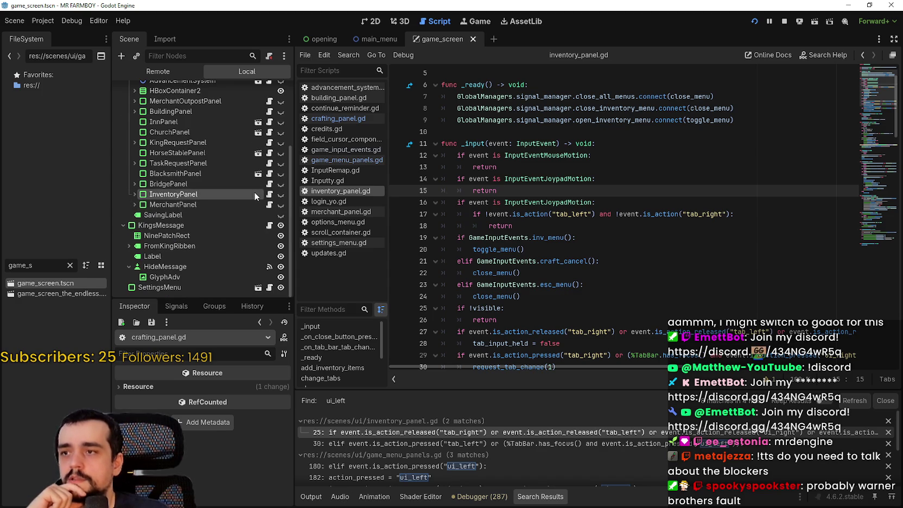
pyautogui.click(254, 193)
pyautogui.scroll(-3, 189, 436)
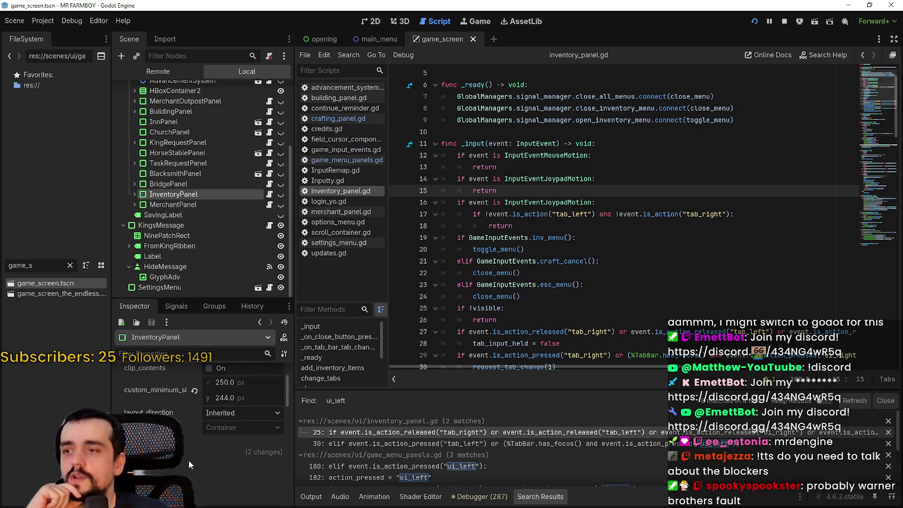
pyautogui.click(134, 194)
# - Expand InventoryPanel's Focus section in the Inspector and scroll on to its Mouse settings
pyautogui.scroll(-2, 147, 217)
pyautogui.scroll(-2, 140, 210)
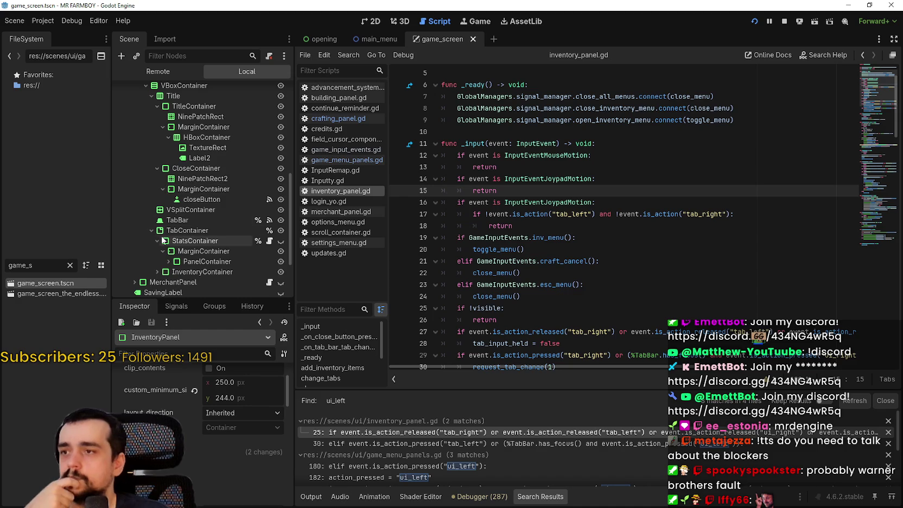
pyautogui.scroll(-2, 172, 466)
pyautogui.scroll(-4, 171, 465)
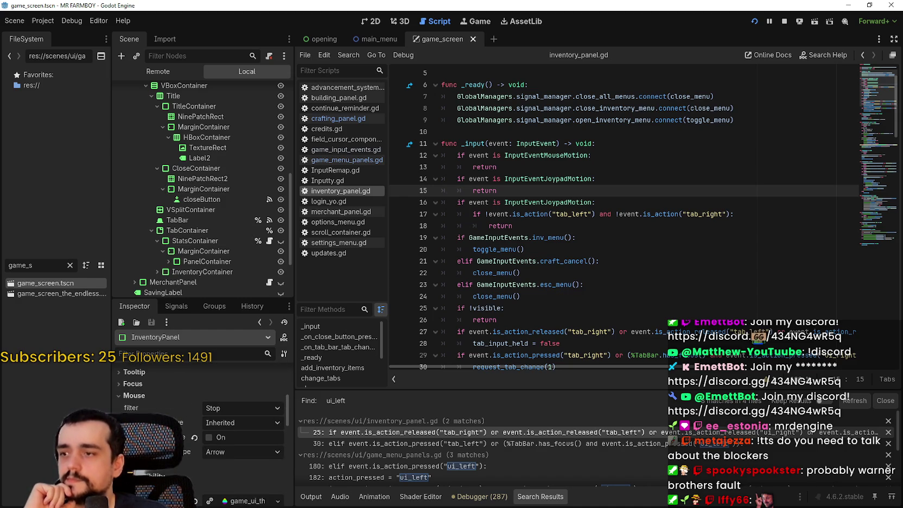
pyautogui.click(145, 384)
pyautogui.scroll(-2, 247, 452)
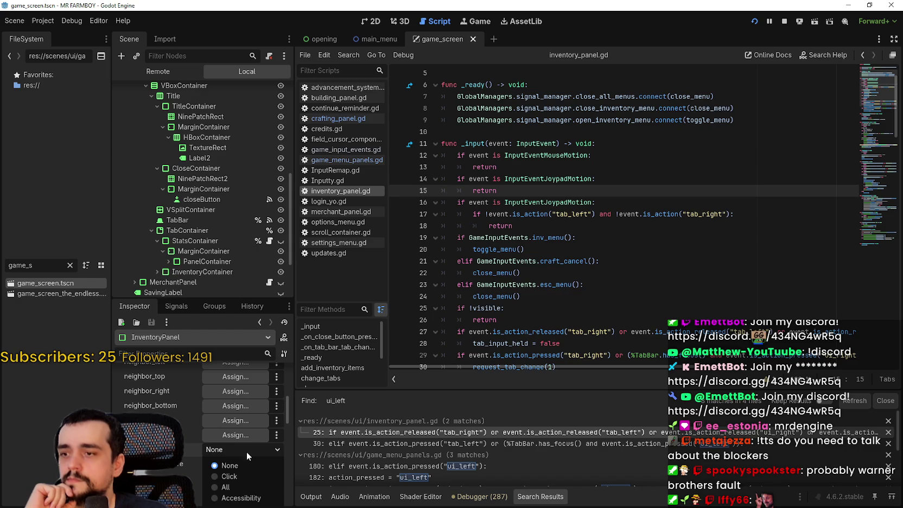
pyautogui.scroll(-2, 245, 464)
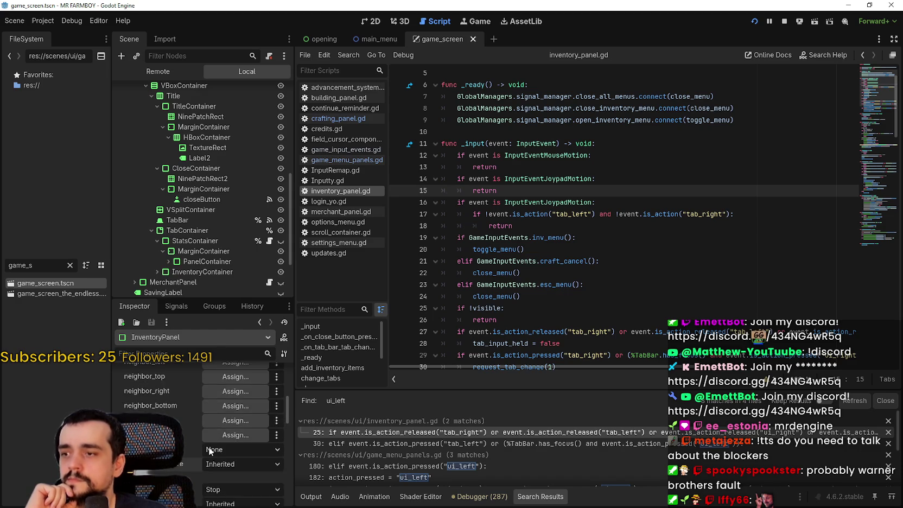
pyautogui.scroll(-4, 207, 447)
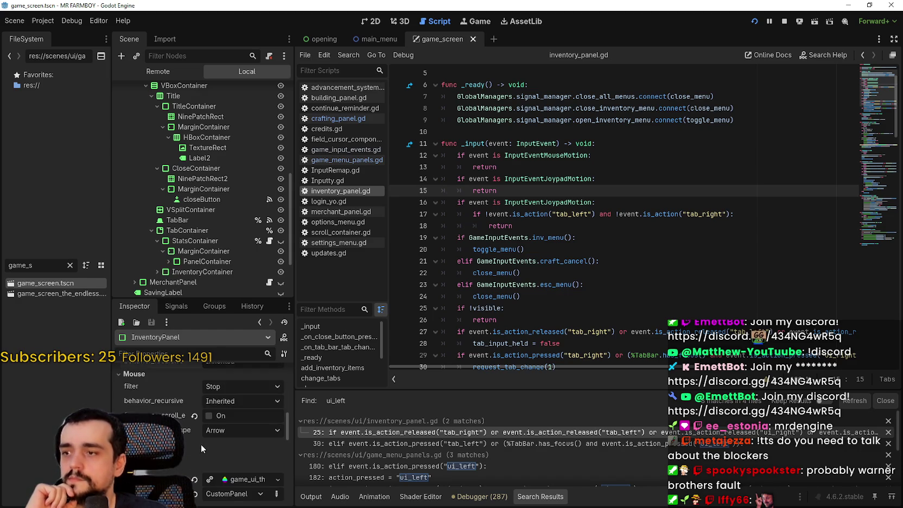
pyautogui.scroll(-2, 163, 388)
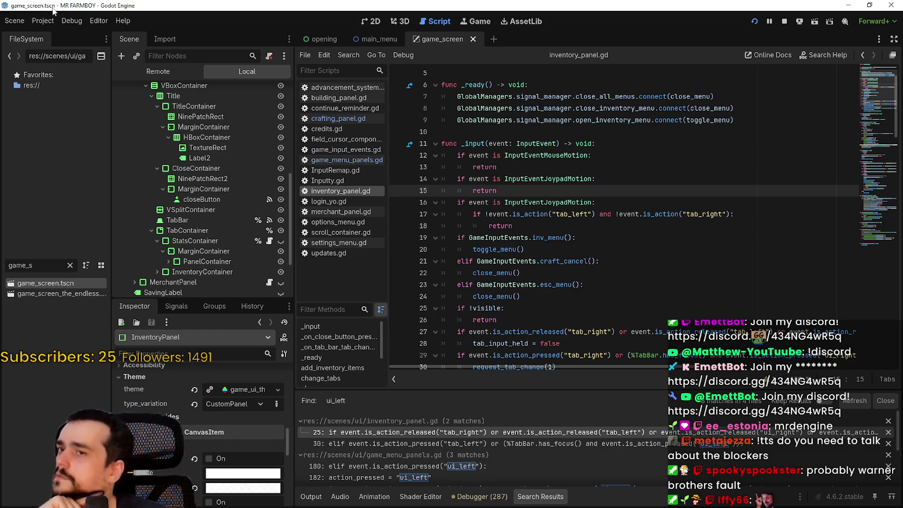
# - Set a breakpoint on the joypad-motion return on line 15 and resume the game when it pauses
pyautogui.click(511, 180)
pyautogui.click(491, 191)
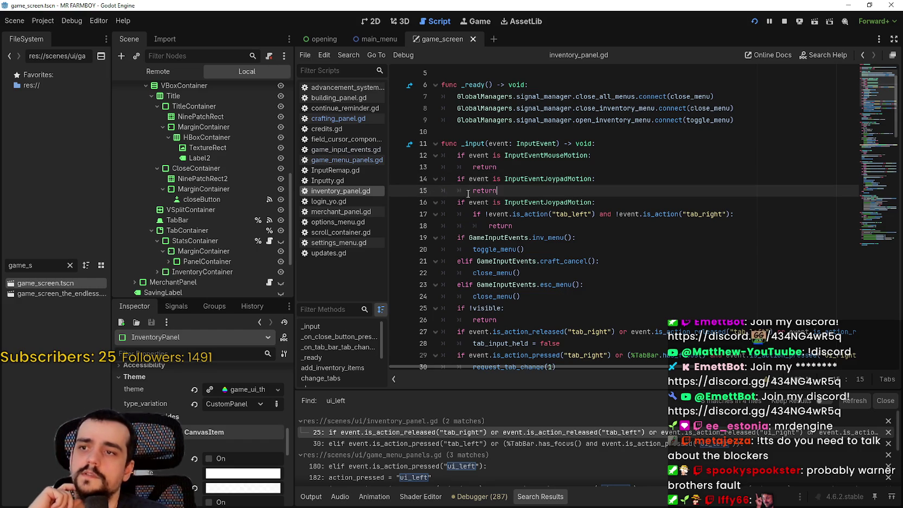
pyautogui.hotkey('alt', 'Tab')
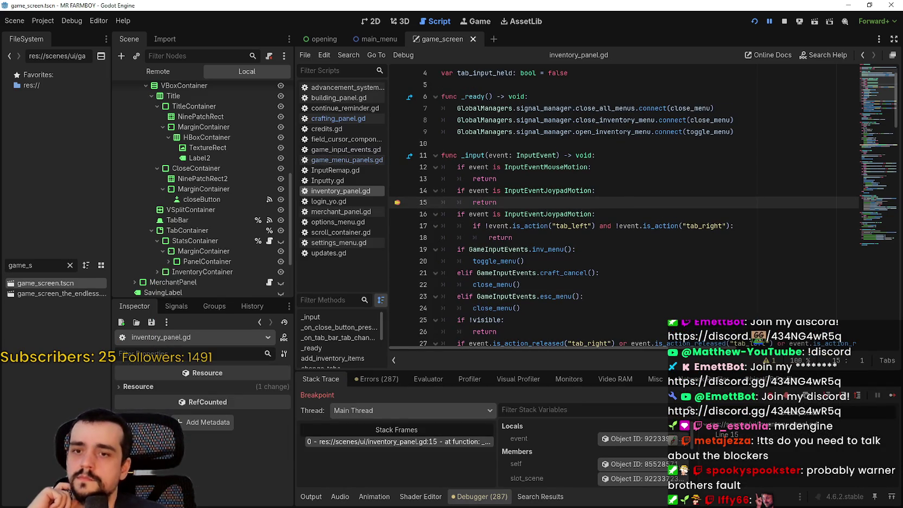
pyautogui.click(893, 396)
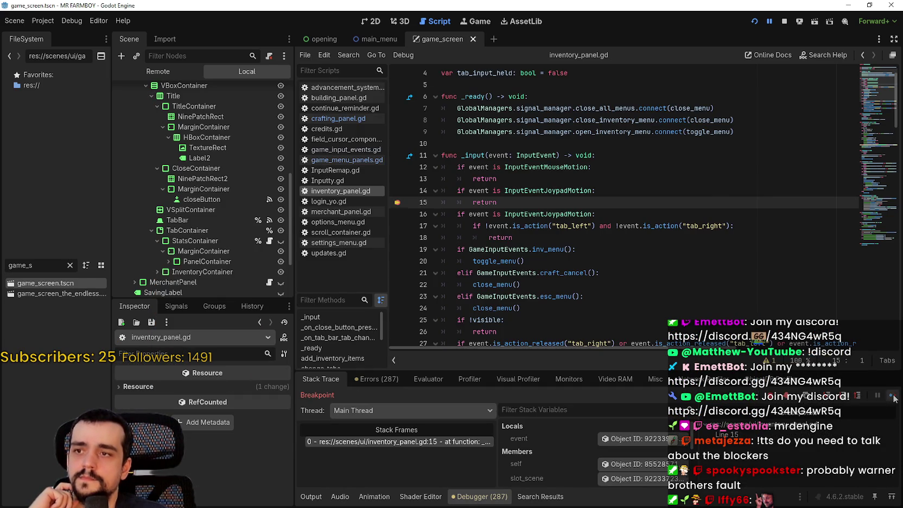
pyautogui.click(893, 396)
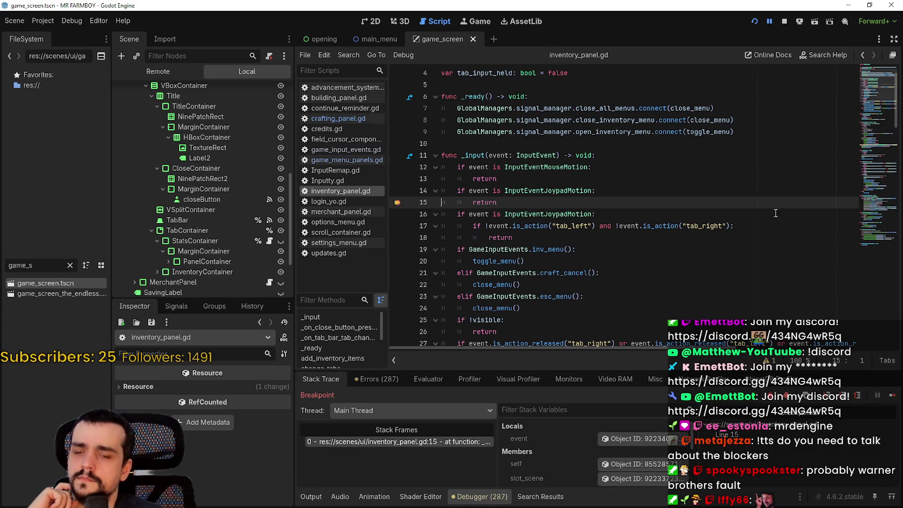
pyautogui.click(890, 397)
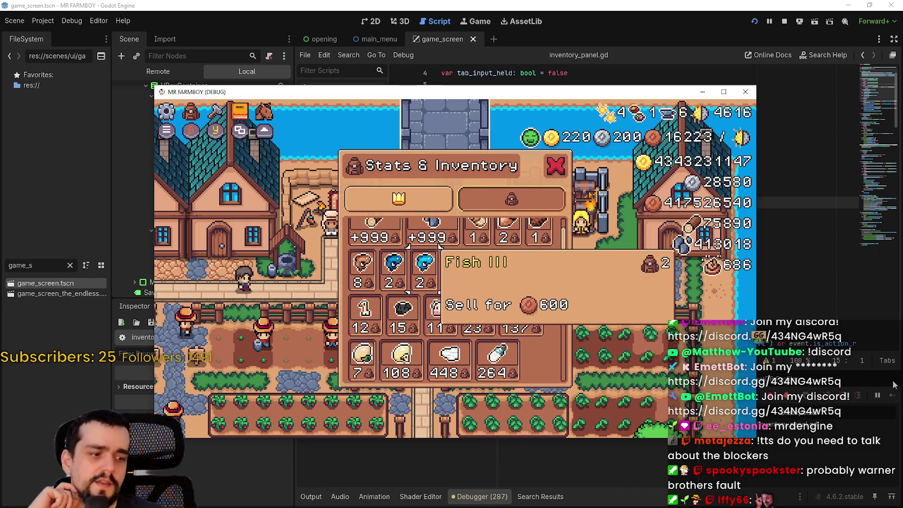
# - Step inventory focus across the fish to Chicken Egg, continuing past each breakpoint hit
pyautogui.press('Left')
pyautogui.press('Left')
pyautogui.press('Right')
pyautogui.press('Right')
pyautogui.press('Right')
pyautogui.press('Right')
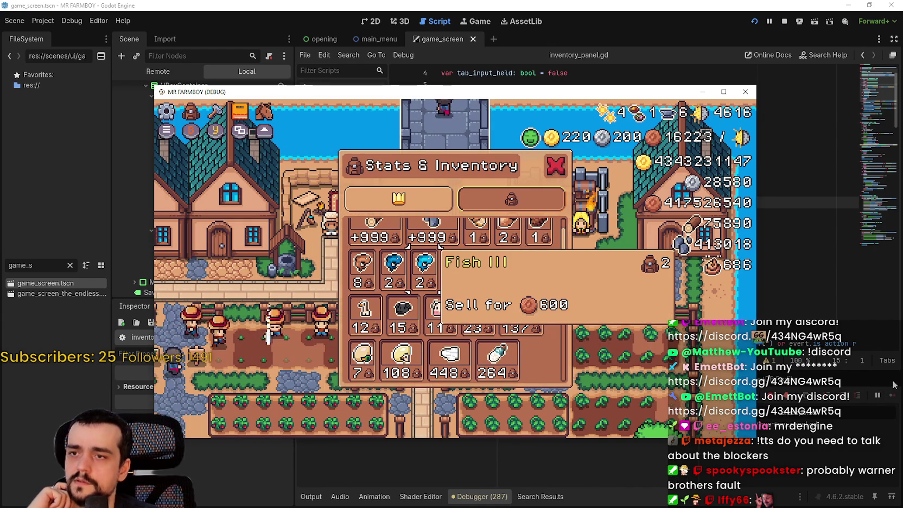
pyautogui.press('Down')
pyautogui.press('Down')
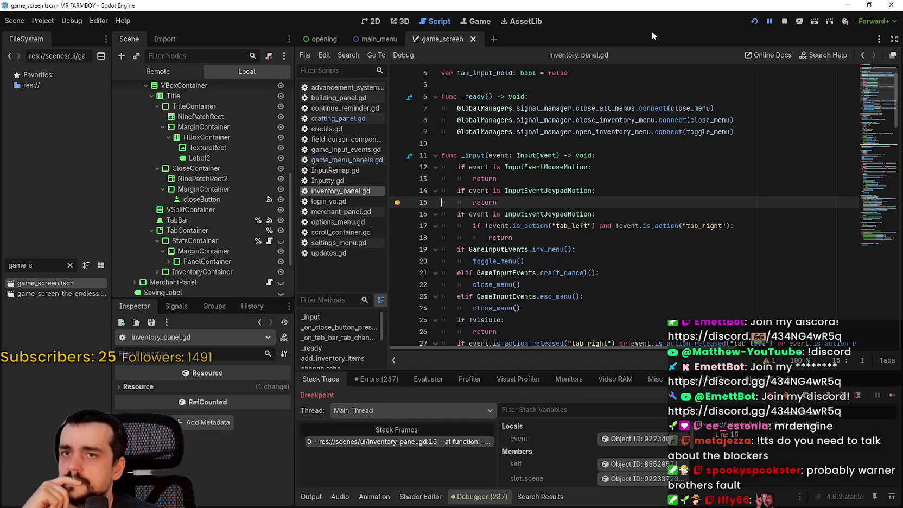
pyautogui.click(893, 399)
pyautogui.click(787, 273)
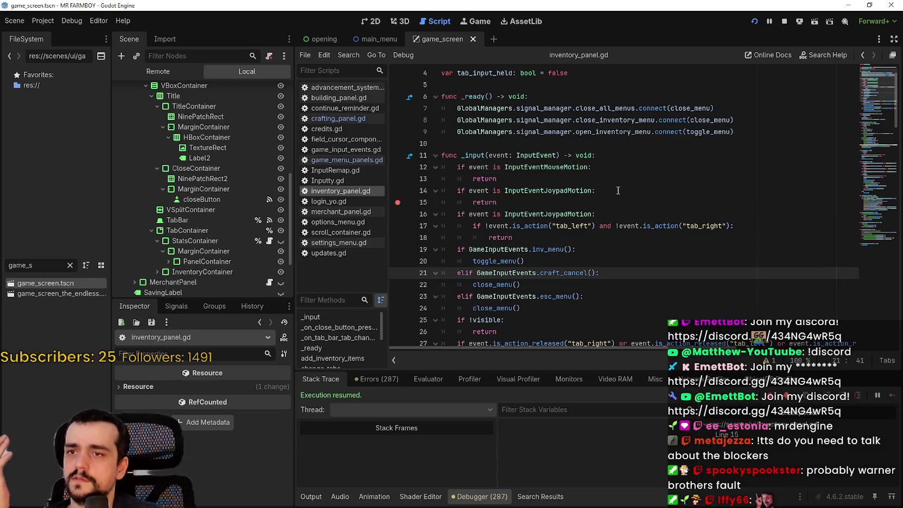
# - Insert a new line after line 14 and start typing a get_viewport call
pyautogui.click(625, 195)
pyautogui.press('Return')
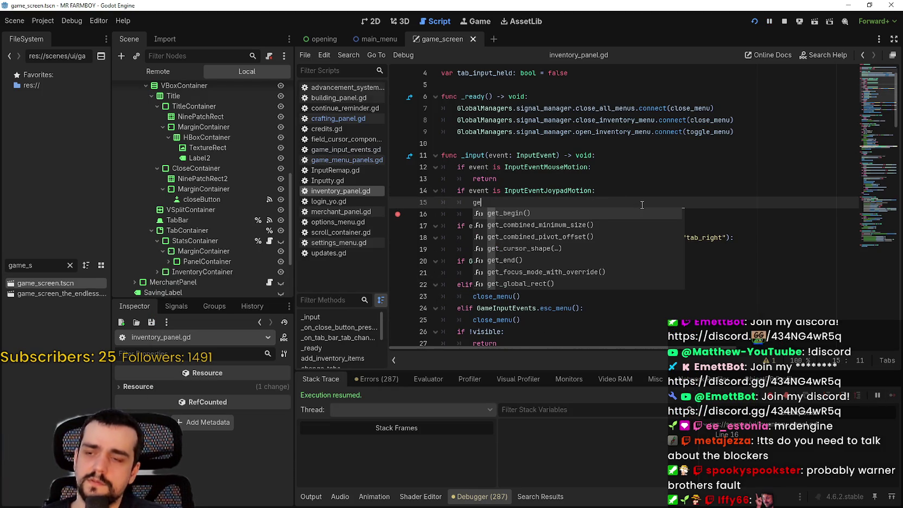
pyautogui.write('t_view')
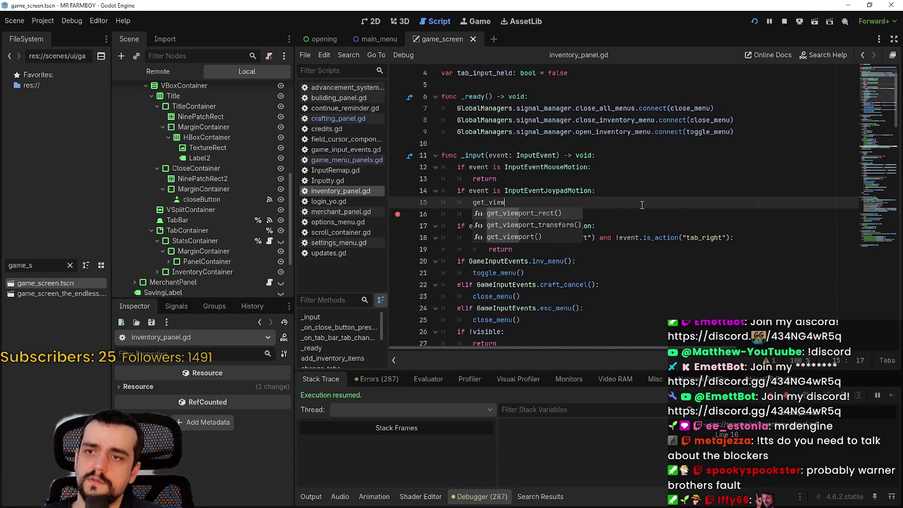
# - Complete line 15 as get_viewport().set_input_as_handled(), confirming the method name in the Viewport docs
pyautogui.press('Down')
pyautogui.press('Down')
pyautogui.press('Return')
pyautogui.write('.p')
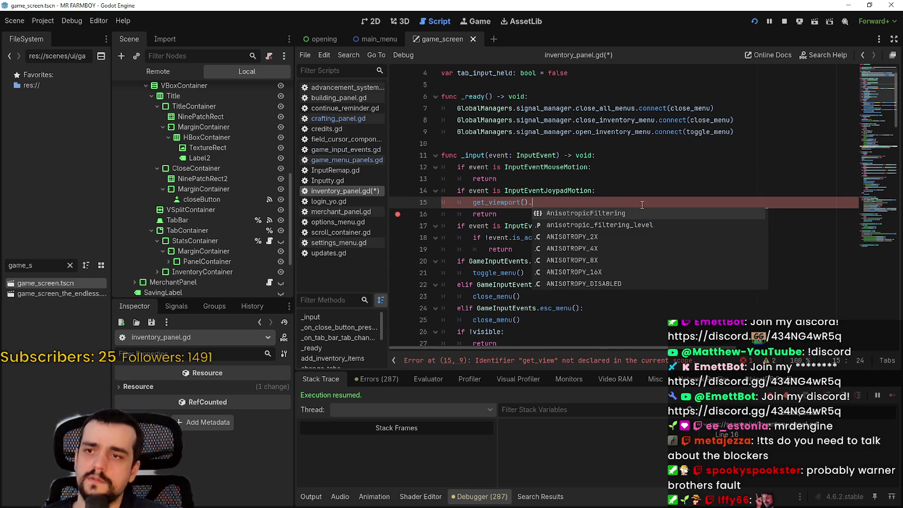
pyautogui.press('BackSpace')
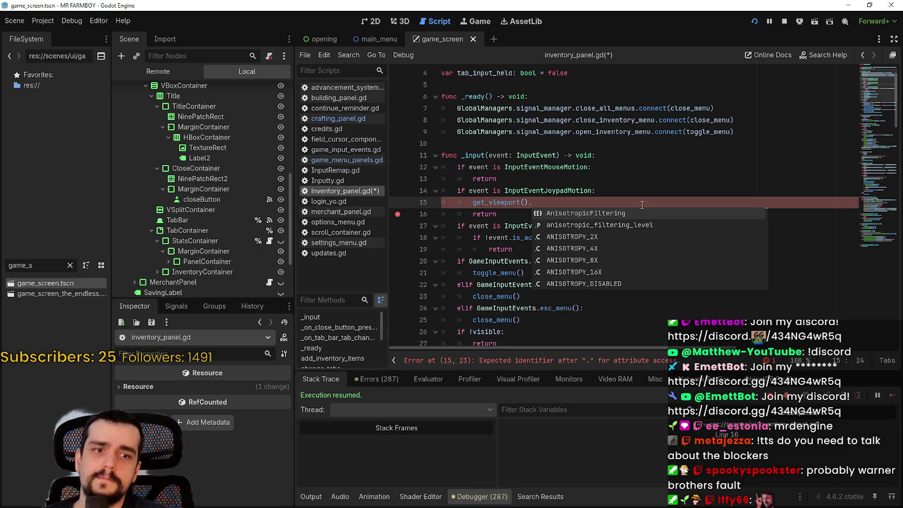
pyautogui.write('o')
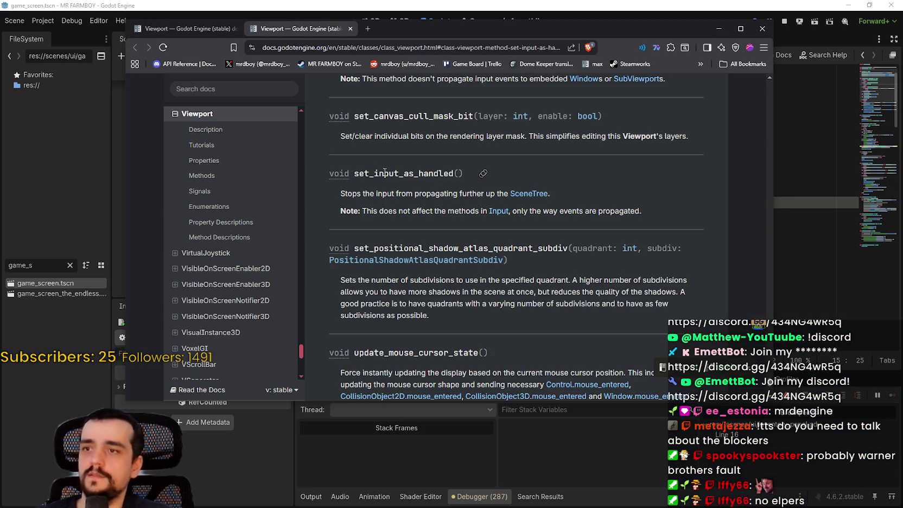
pyautogui.moveTo(354, 174); pyautogui.dragTo(465, 174)
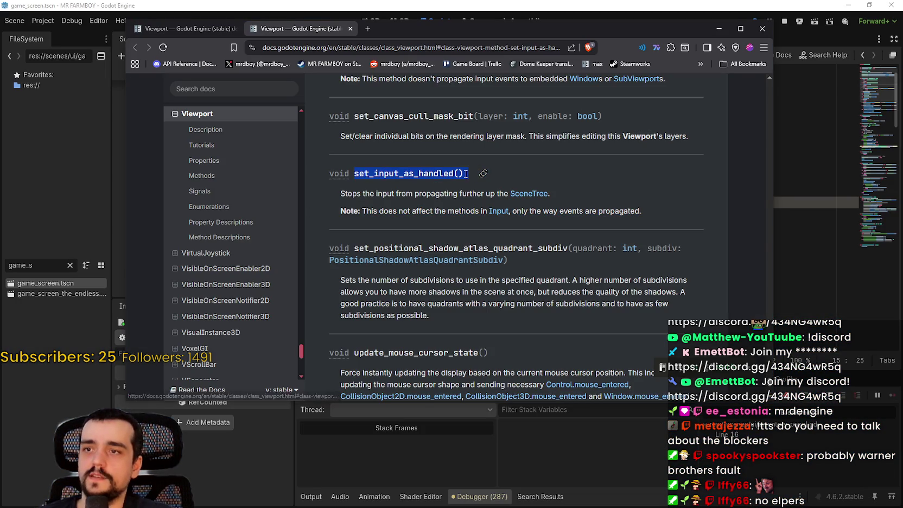
pyautogui.hotkey('alt', 'Tab')
pyautogui.click(534, 202)
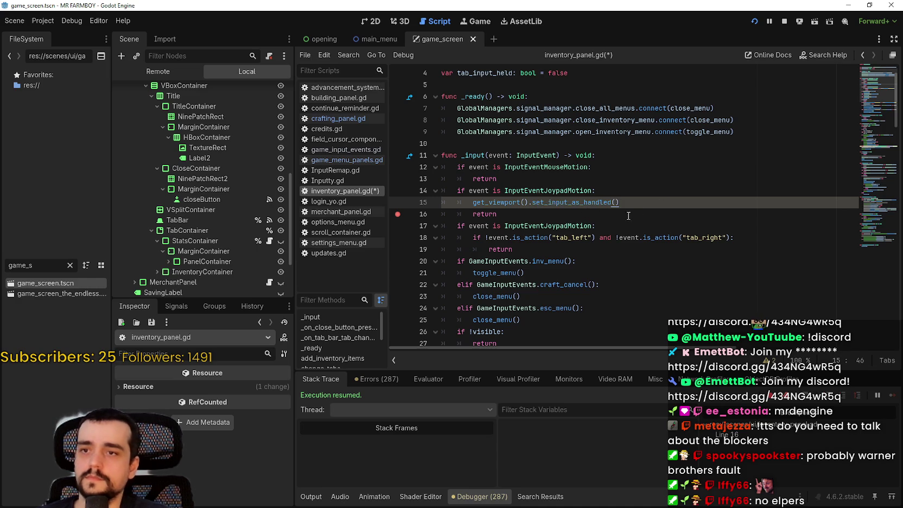
# - Save the edited script and step through inventory items with the arrow keys
pyautogui.click(555, 211)
pyautogui.hotkey('ctrl', 's')
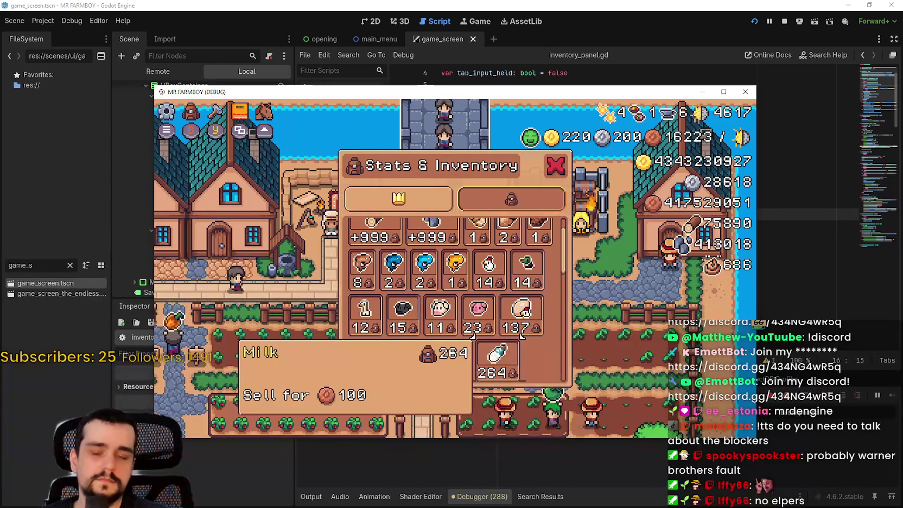
pyautogui.press('Left')
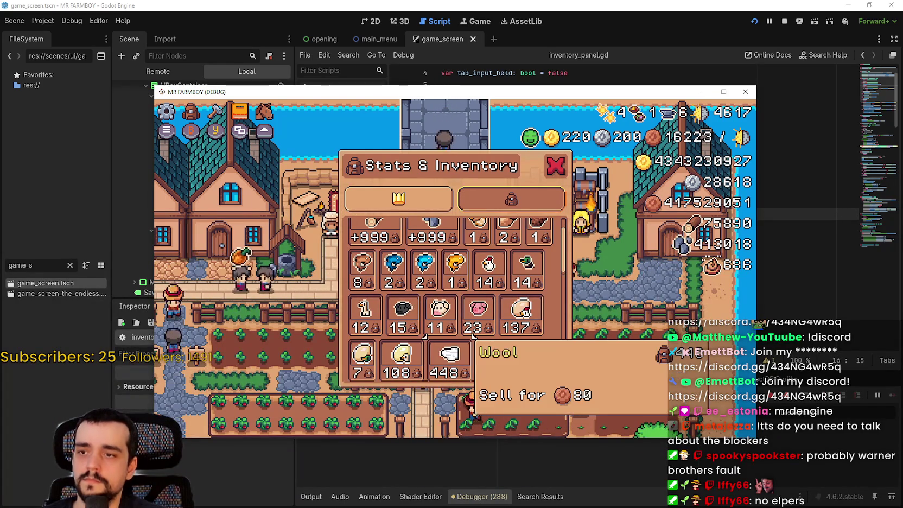
pyautogui.press('Up')
pyautogui.press('Up')
pyautogui.press('Right')
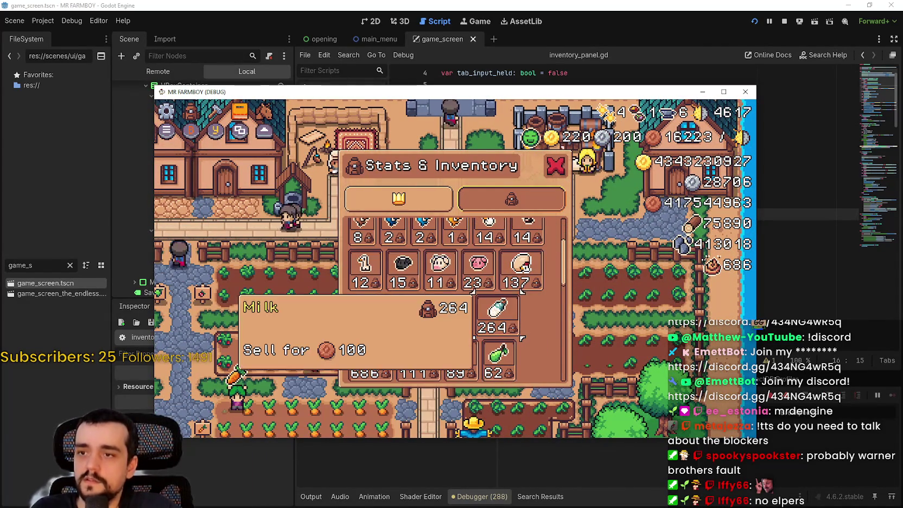
# - Close the Stats & Inventory panel and stop the running game
pyautogui.scroll(-1, 456, 299)
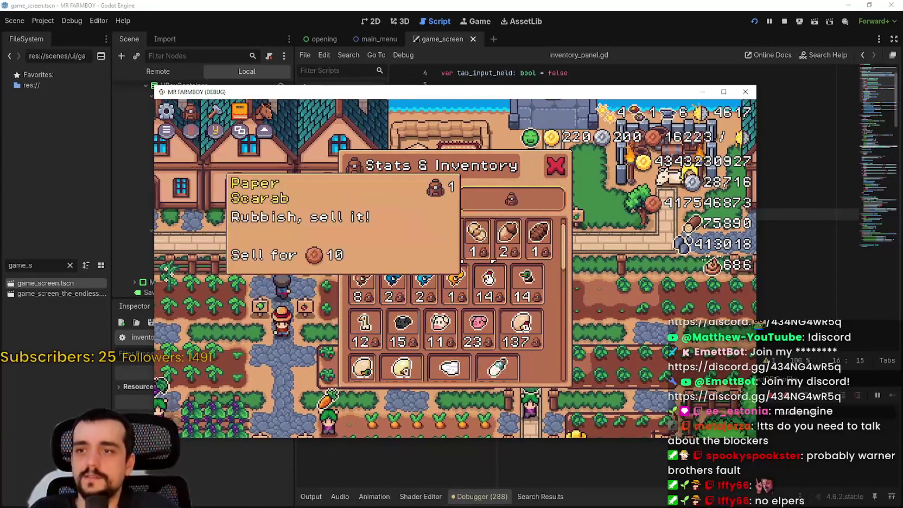
pyautogui.press('Escape')
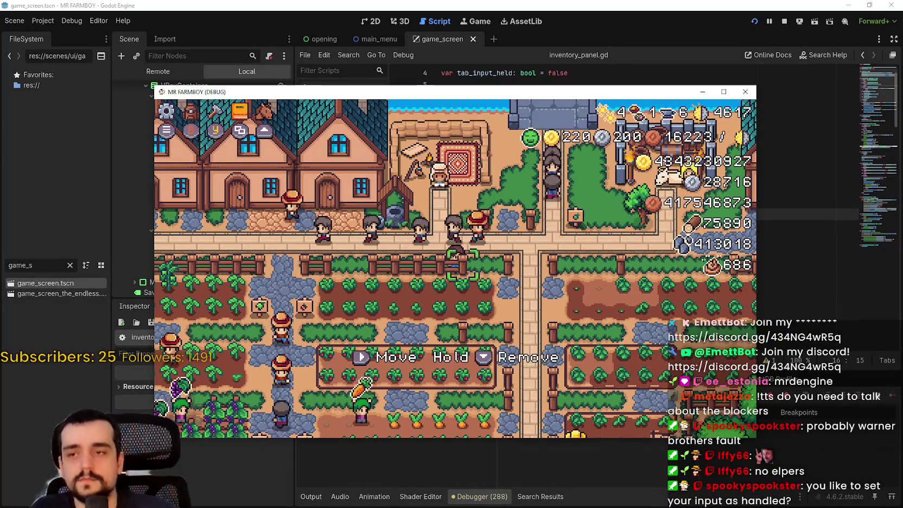
pyautogui.click(784, 21)
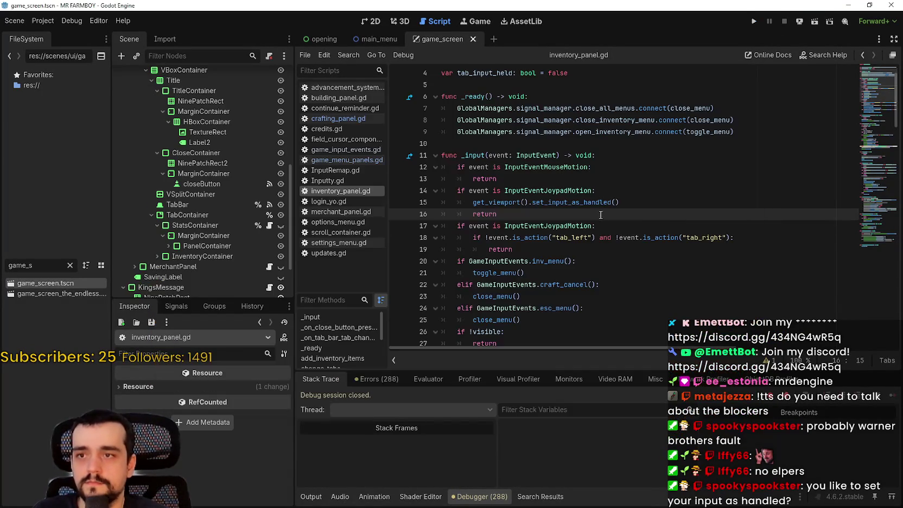
# - Copy the set_input_as_handled() call from line 15 onto a new line 18
pyautogui.moveTo(619, 202); pyautogui.dragTo(471, 202)
pyautogui.hotkey('ctrl', 'c')
pyautogui.click(622, 225)
pyautogui.moveTo(540, 202)
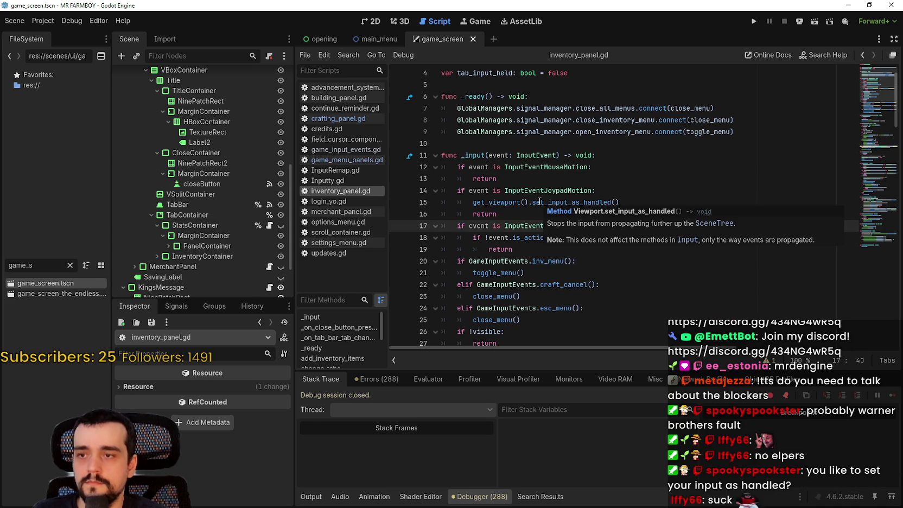
pyautogui.press('Return')
pyautogui.press('Down')
pyautogui.press('Down')
pyautogui.press('End')
pyautogui.click(554, 240)
pyautogui.hotkey('ctrl', 'v')
# - Comment out the first joypad-motion block on lines 14–16 and save
pyautogui.moveTo(497, 214); pyautogui.dragTo(453, 192)
pyautogui.hotkey('ctrl', 's')
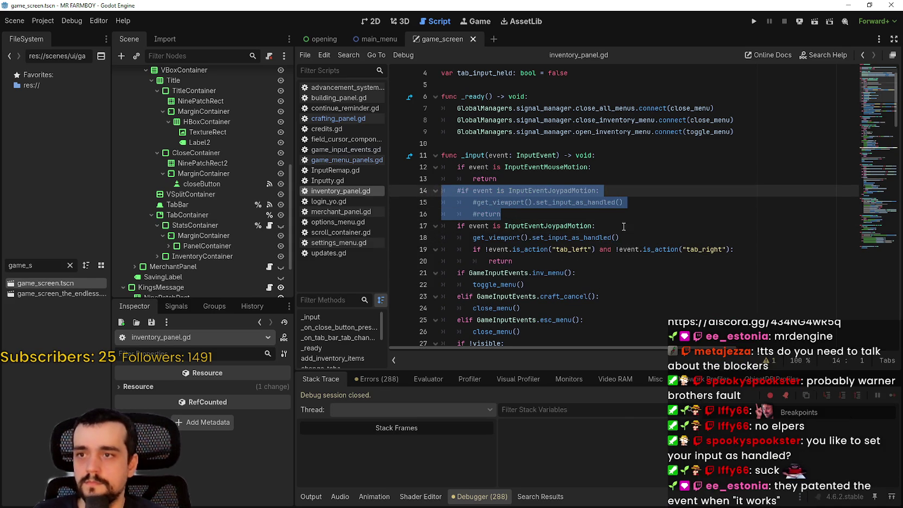
pyautogui.moveTo(620, 237); pyautogui.dragTo(471, 242)
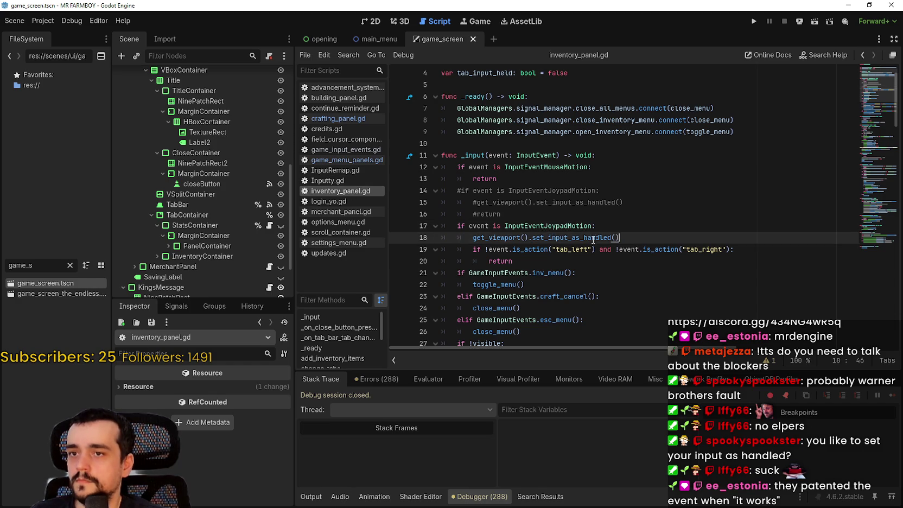
# - In game_menu_panels.gd, paste set_input_as_handled() under line 104's joypad-motion check and save
pyautogui.click(348, 160)
pyautogui.scroll(8, 561, 277)
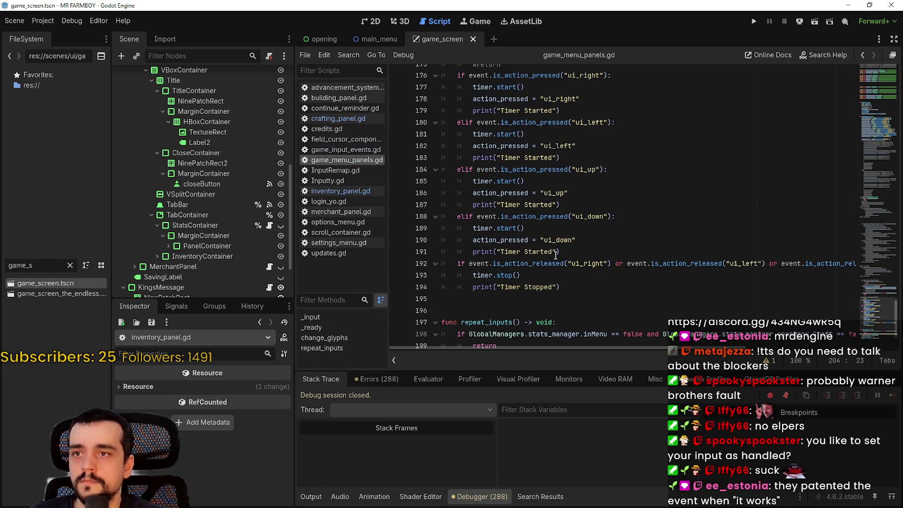
pyautogui.scroll(9, 553, 250)
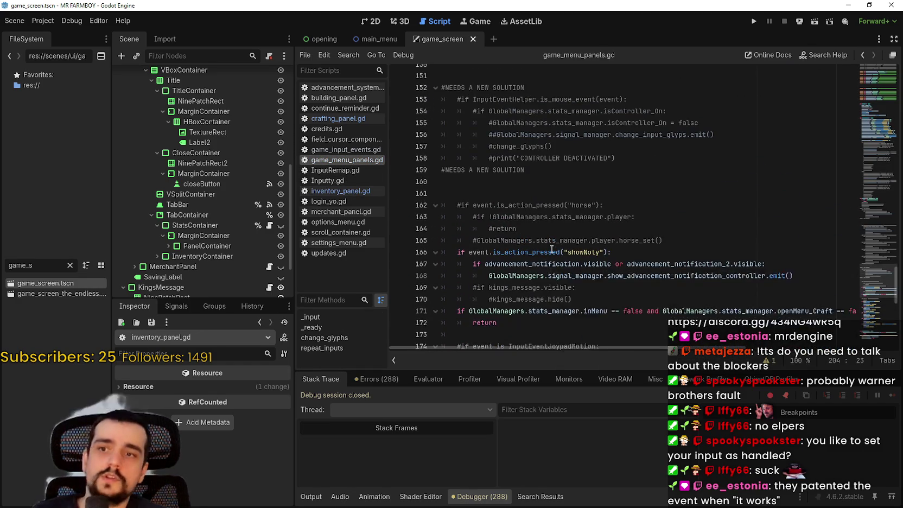
pyautogui.scroll(10, 553, 248)
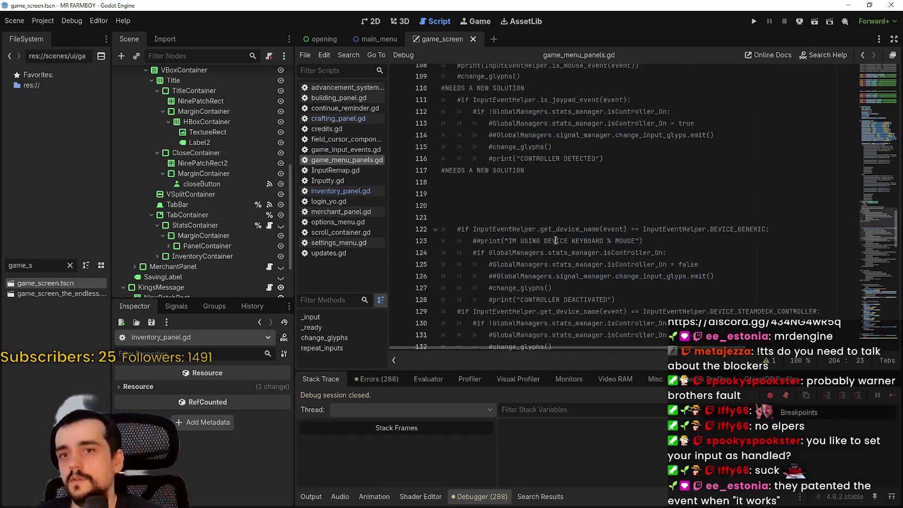
pyautogui.click(642, 117)
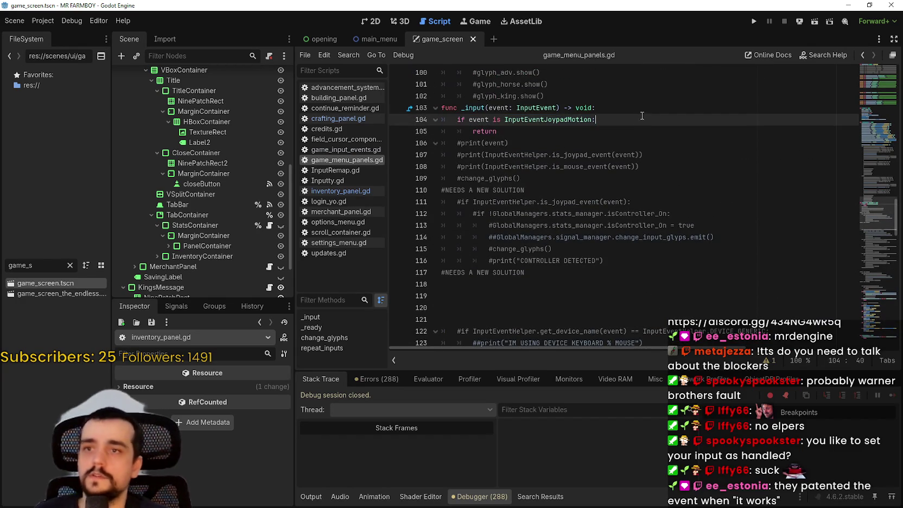
pyautogui.press('Return')
pyautogui.hotkey('ctrl', 'v')
pyautogui.hotkey('ctrl', 's')
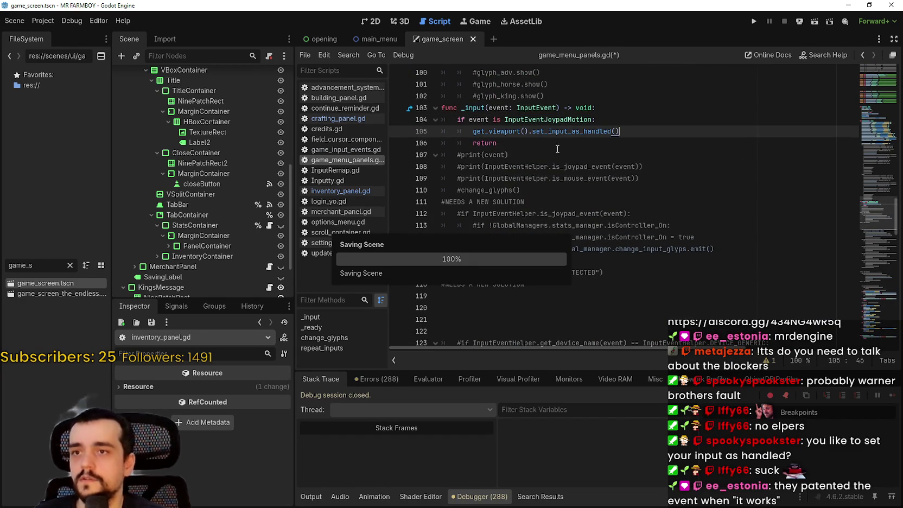
pyautogui.click(354, 120)
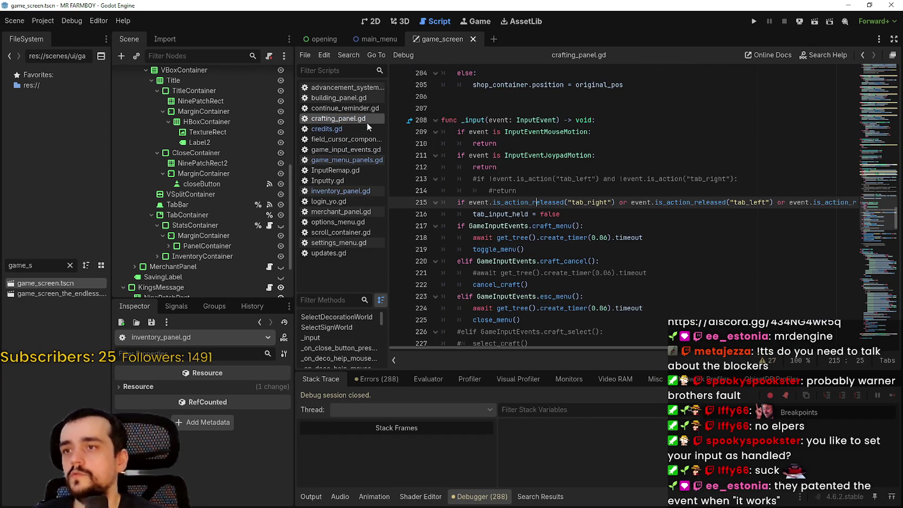
# - In crafting_panel.gd, select the joypad-motion check and its return at line 211
pyautogui.click(544, 179)
pyautogui.click(592, 156)
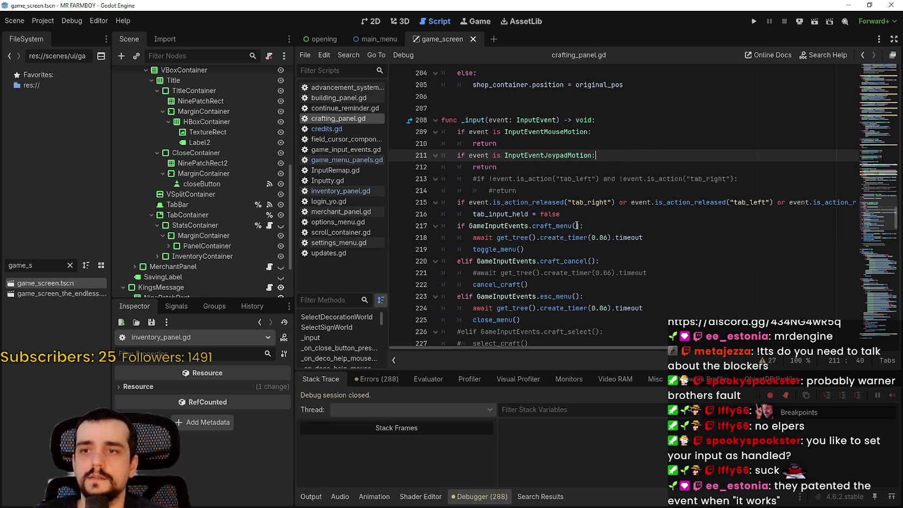
pyautogui.hscroll(5, 662, 329)
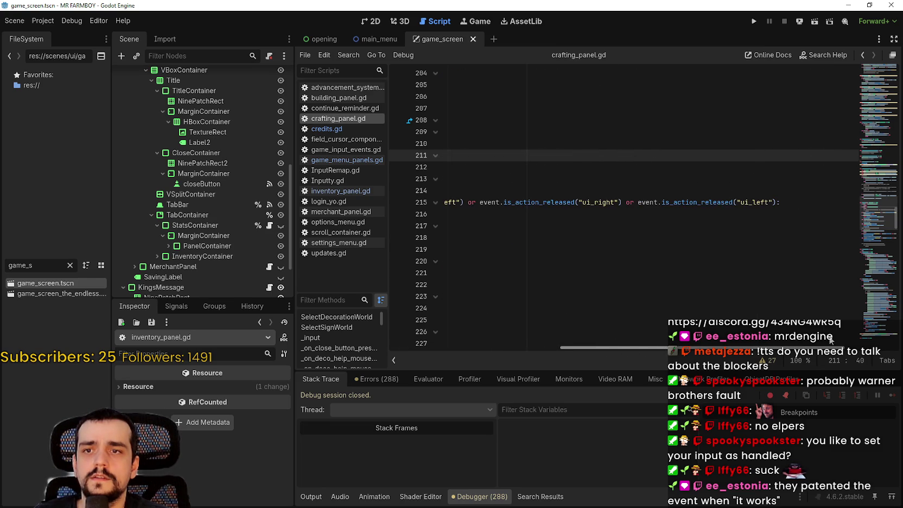
pyautogui.hscroll(-5, 662, 330)
pyautogui.click(577, 215)
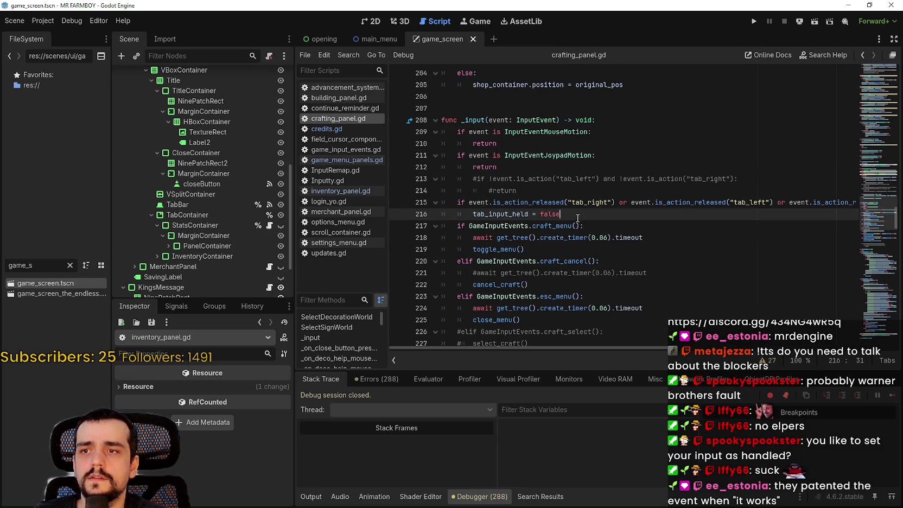
pyautogui.scroll(-1, 570, 284)
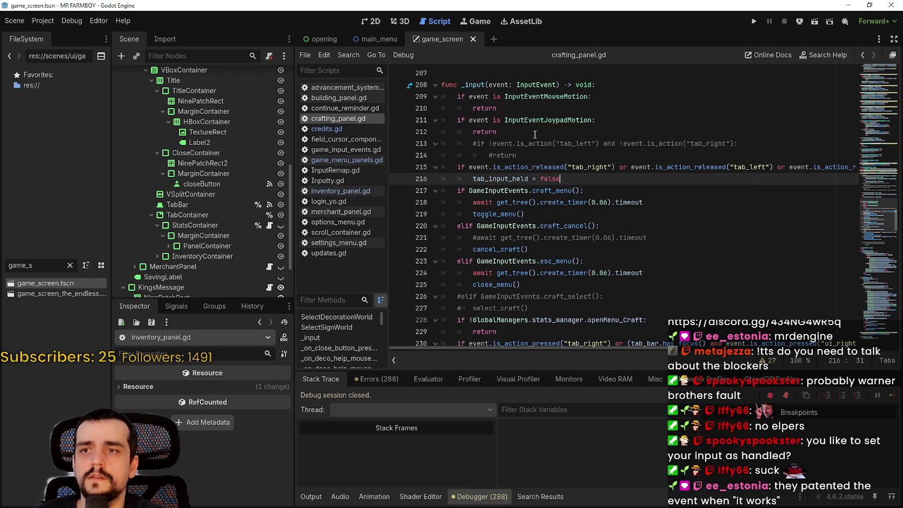
pyautogui.click(576, 122)
pyautogui.moveTo(497, 132); pyautogui.dragTo(444, 116)
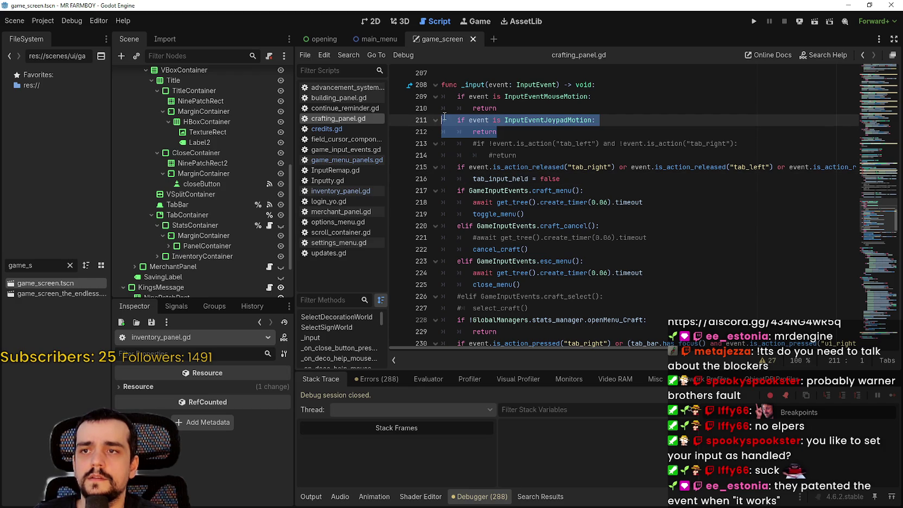
# - Uncomment the tab_left/tab_right check, drop the bare return, add set_input_as_handled(), and save
pyautogui.moveTo(554, 156); pyautogui.dragTo(551, 148)
pyautogui.hotkey('ctrl', 'k')
pyautogui.press('Return')
pyautogui.hotkey('ctrl', 'shift', 'k')
pyautogui.hotkey('ctrl', 'shift', 'k')
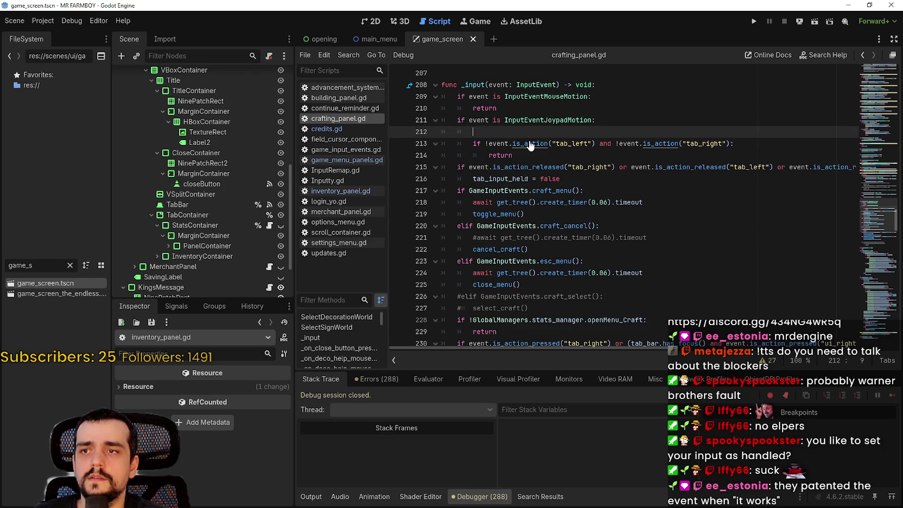
pyautogui.press('Left')
pyautogui.press('Return')
pyautogui.hotkey('ctrl', 'v')
pyautogui.hotkey('ctrl', 's')
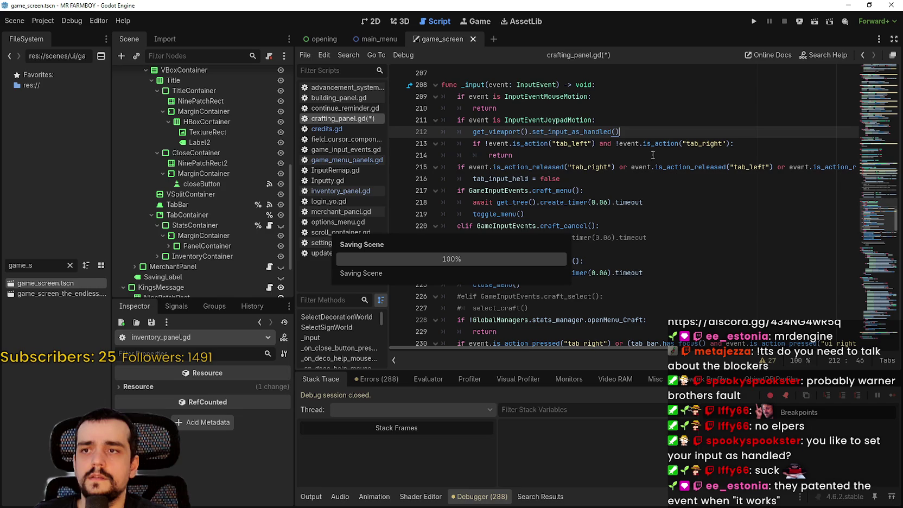
pyautogui.click(567, 152)
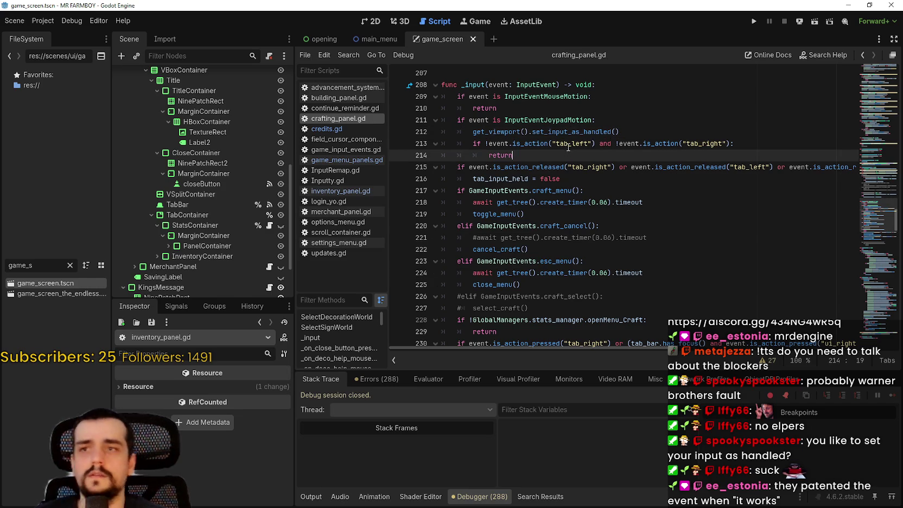
pyautogui.scroll(-10, 580, 150)
pyautogui.scroll(-10, 598, 187)
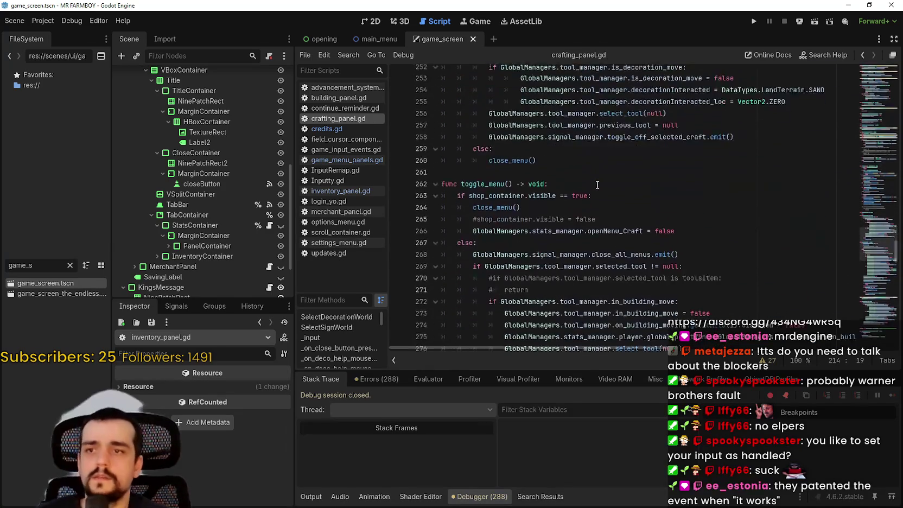
# - Run the Mr Farmboy project again to test the joypad changes
pyautogui.click(752, 23)
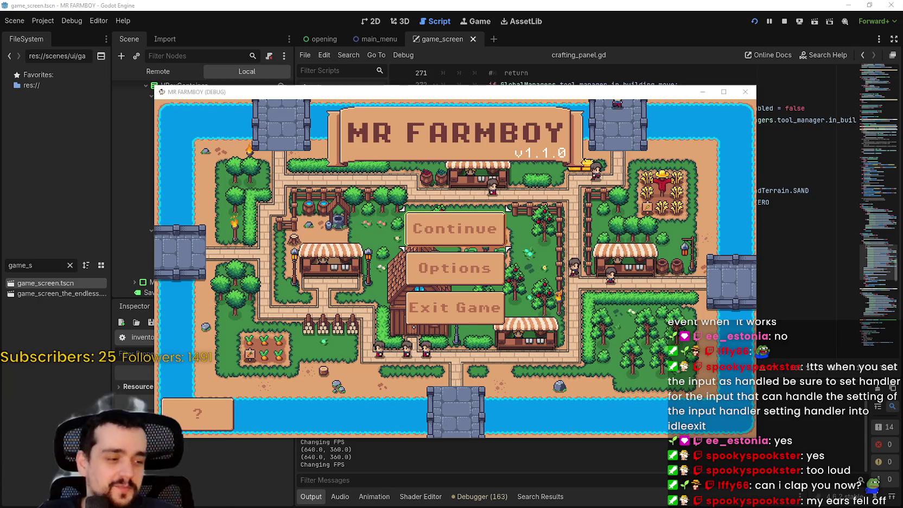
pyautogui.press('Down')
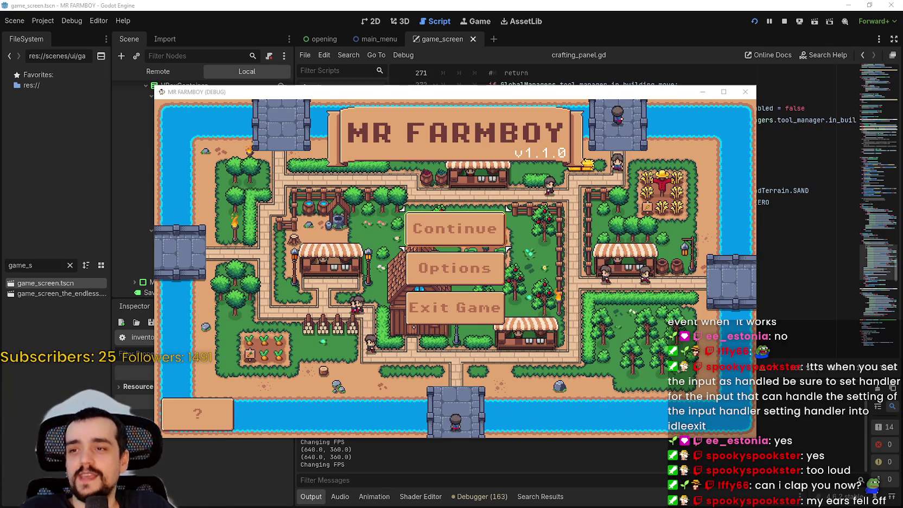
pyautogui.press('Up')
pyautogui.press('Return')
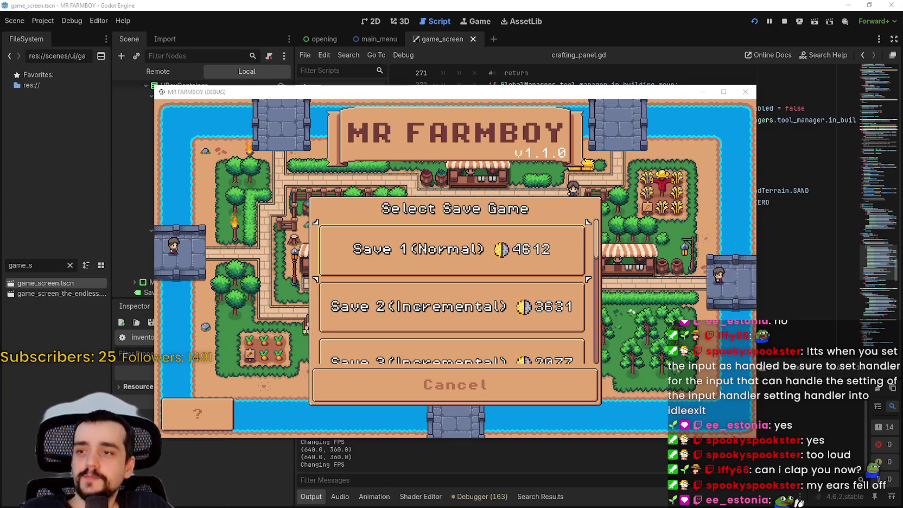
pyautogui.press('Up')
pyautogui.press('Return')
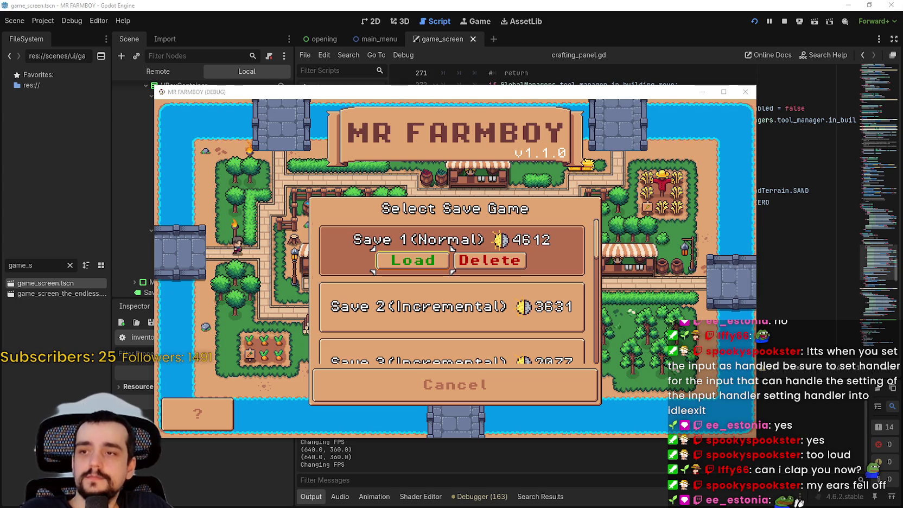
pyautogui.press('Return')
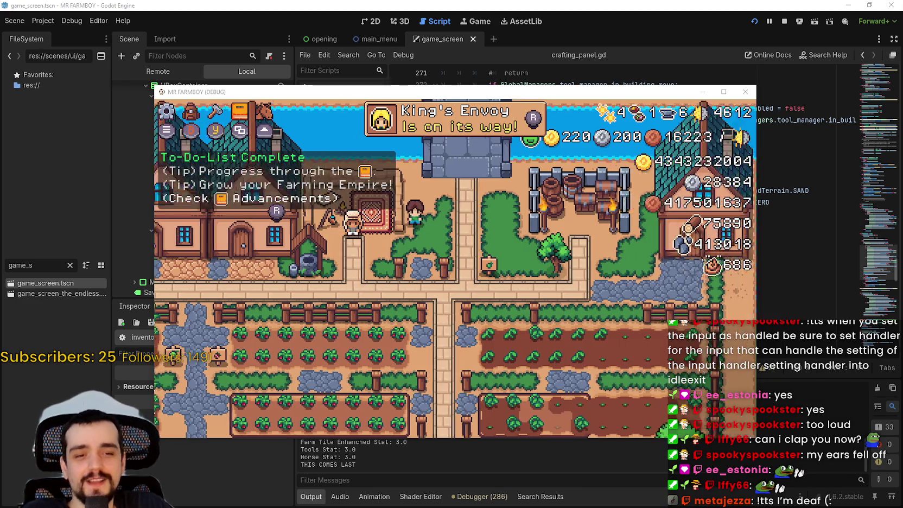
pyautogui.press('a')
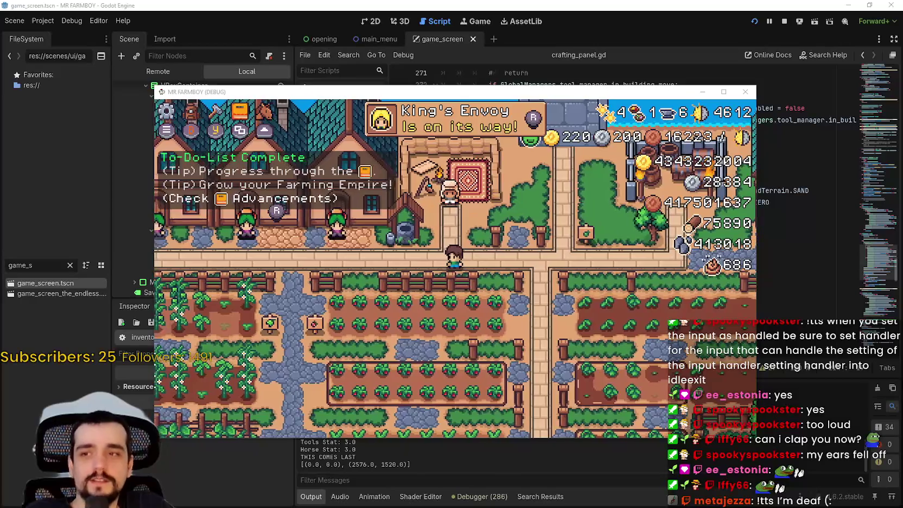
pyautogui.press('Tab')
pyautogui.press('Tab')
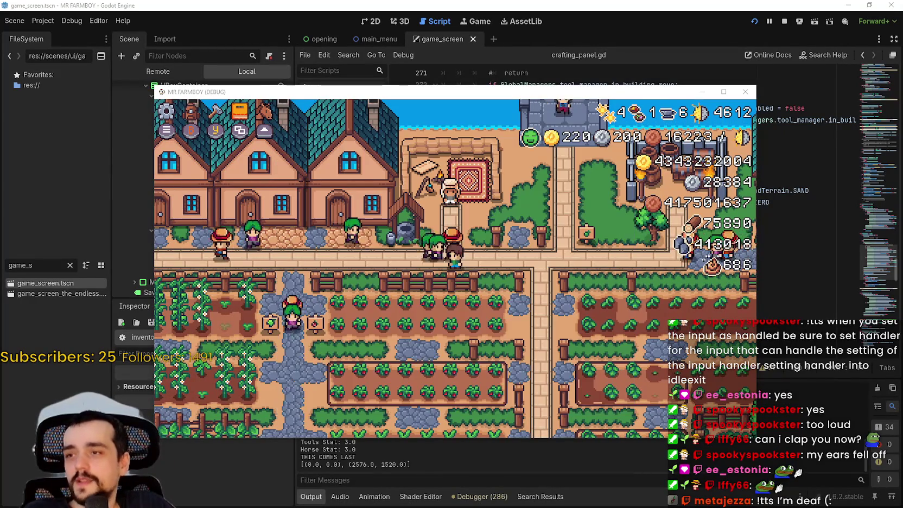
pyautogui.press('e')
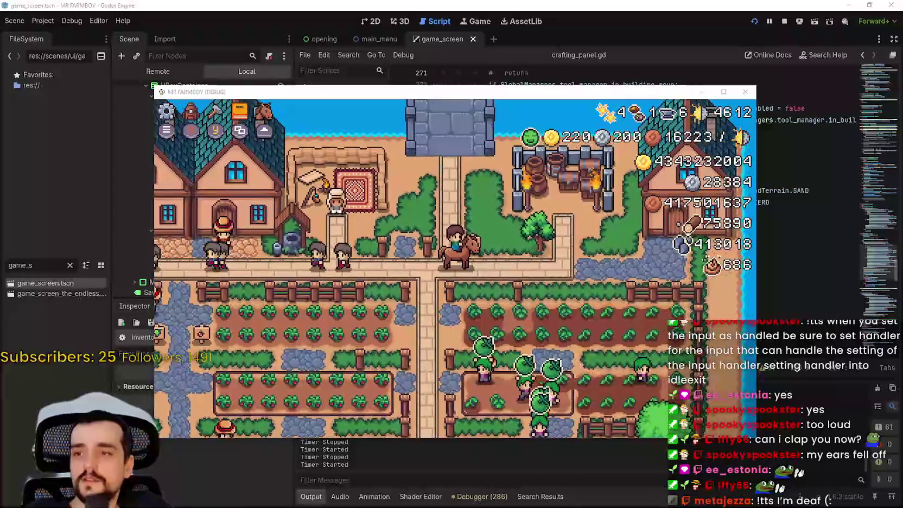
pyautogui.press('a')
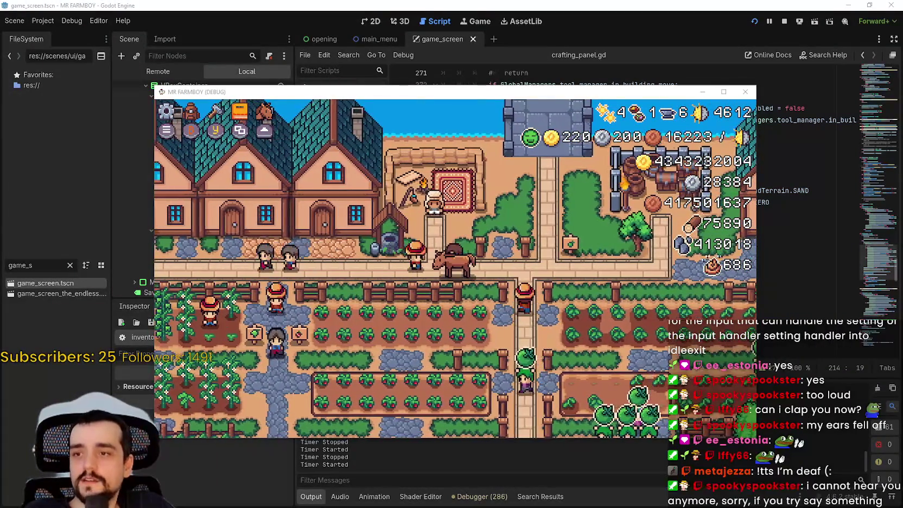
pyautogui.press('w')
pyautogui.press('a')
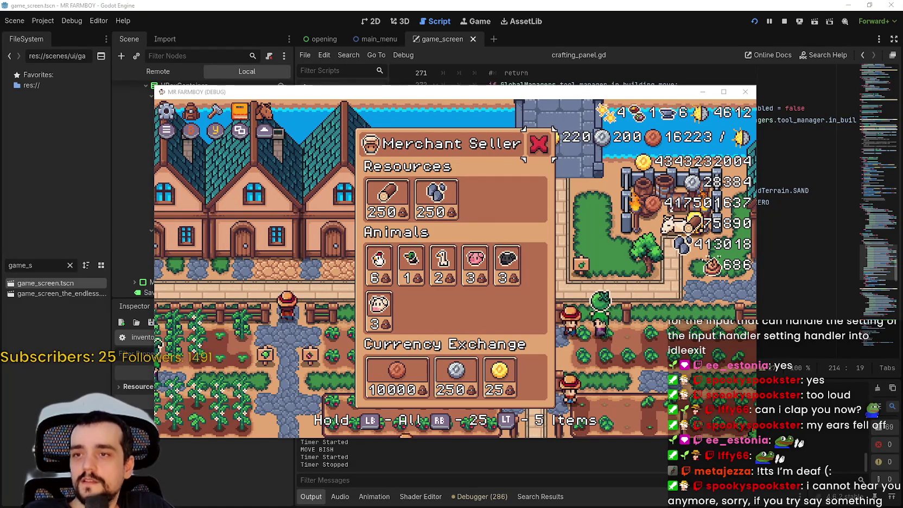
pyautogui.press('Escape')
pyautogui.press('s')
pyautogui.press('w')
pyautogui.press('e')
pyautogui.press('s')
pyautogui.press('Escape')
pyautogui.press('d')
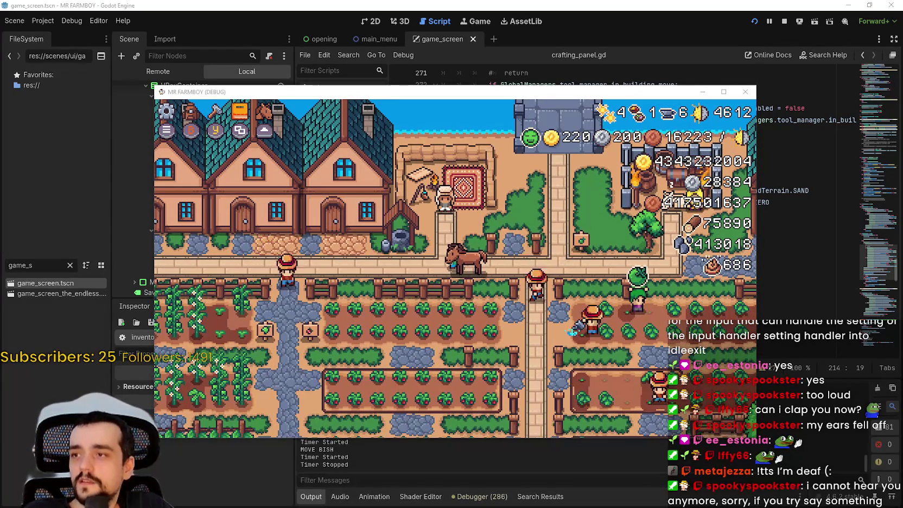
pyautogui.press('i')
pyautogui.press('c')
pyautogui.press('s')
pyautogui.press('s')
pyautogui.press('s')
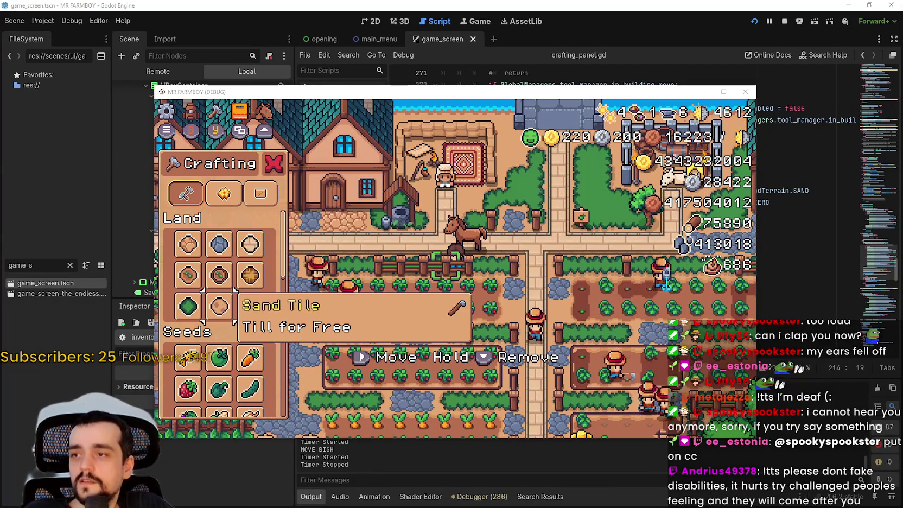
pyautogui.press('s')
pyautogui.press('s')
pyautogui.press('s')
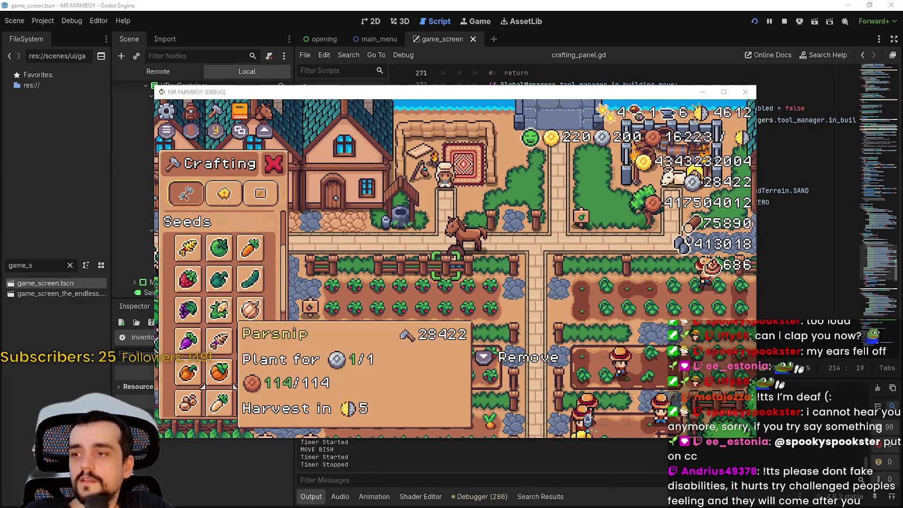
pyautogui.press('w')
pyautogui.press('w')
pyautogui.press('w')
pyautogui.press('Escape')
pyautogui.press('Escape')
pyautogui.press('d')
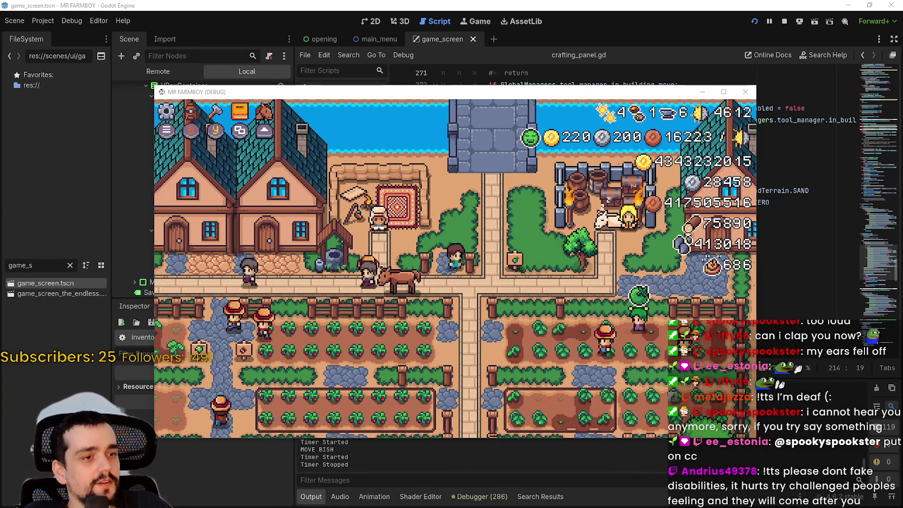
pyautogui.press('a')
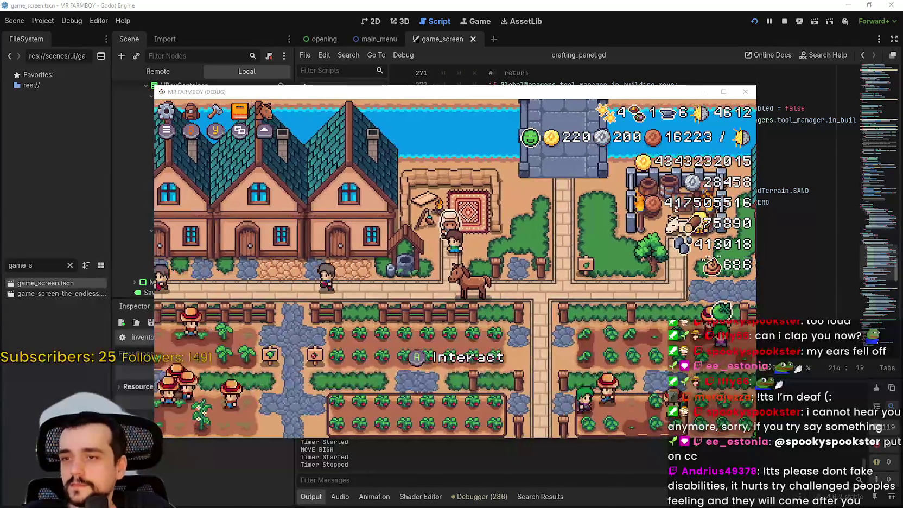
pyautogui.press('e')
pyautogui.press('Right')
pyautogui.press('Down')
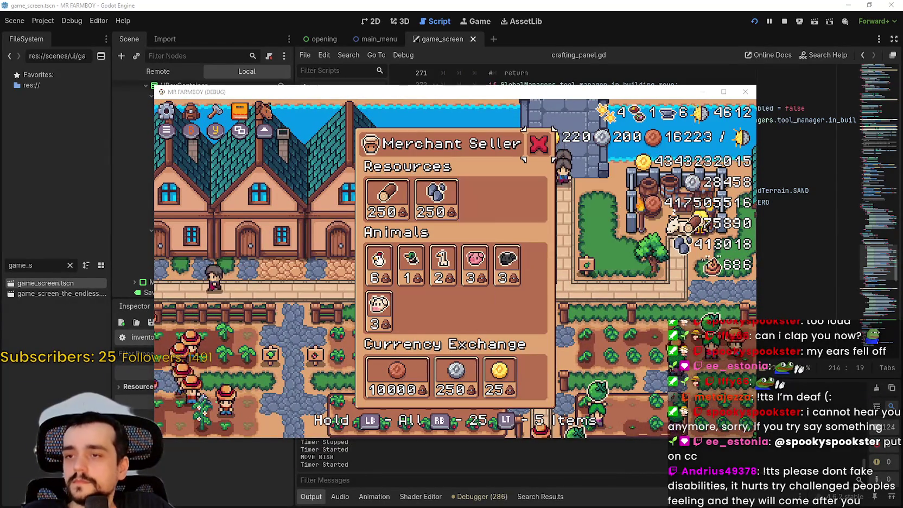
pyautogui.press('Escape')
pyautogui.press('d')
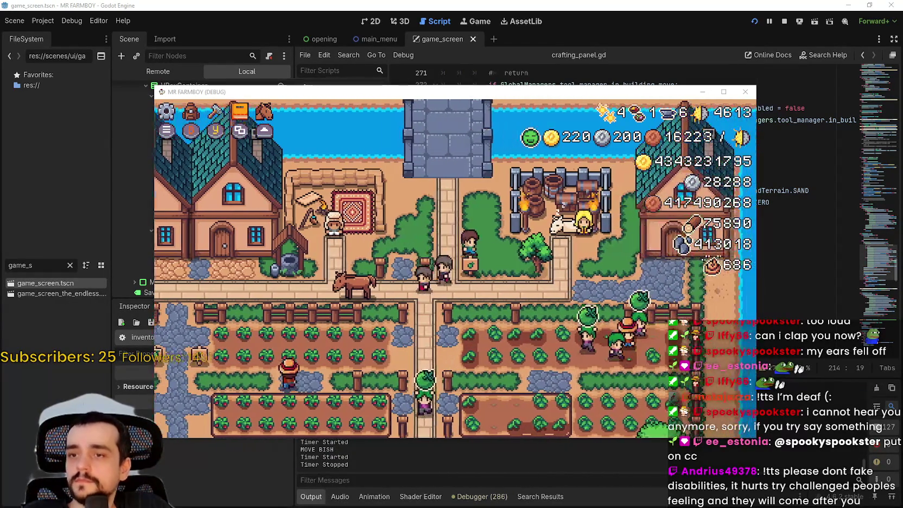
pyautogui.press('d')
pyautogui.press('e')
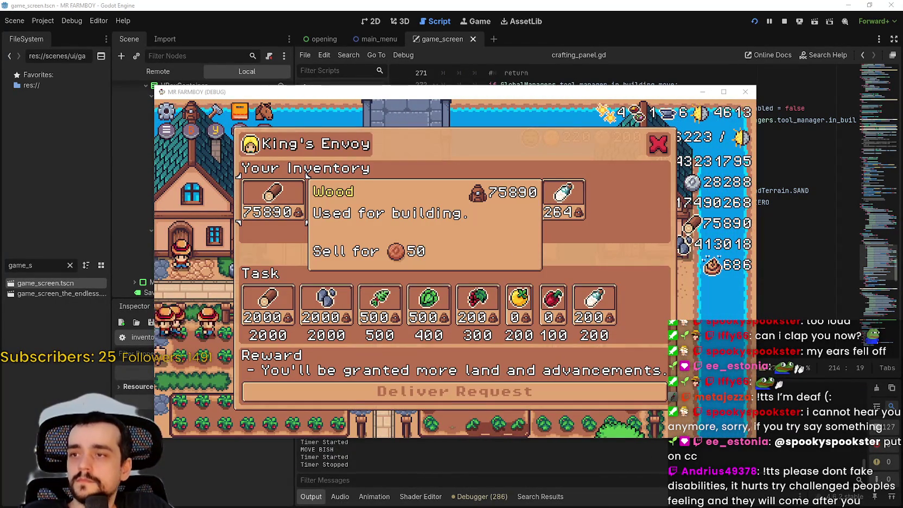
pyautogui.press('Right')
pyautogui.press('Right')
pyautogui.press('Right')
pyautogui.press('Right')
pyautogui.press('Right')
pyautogui.press('Down')
pyautogui.press('Down')
pyautogui.press('Up')
pyautogui.press('Up')
pyautogui.press('Up')
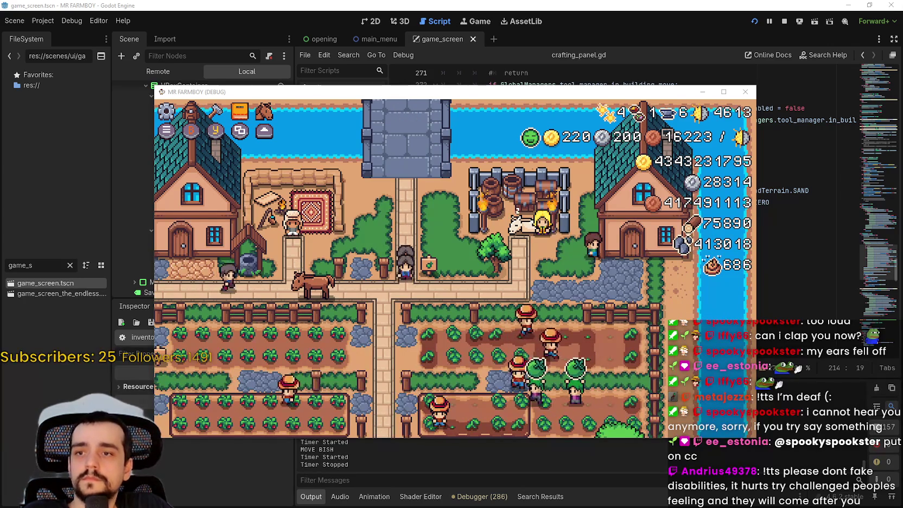
pyautogui.press('c')
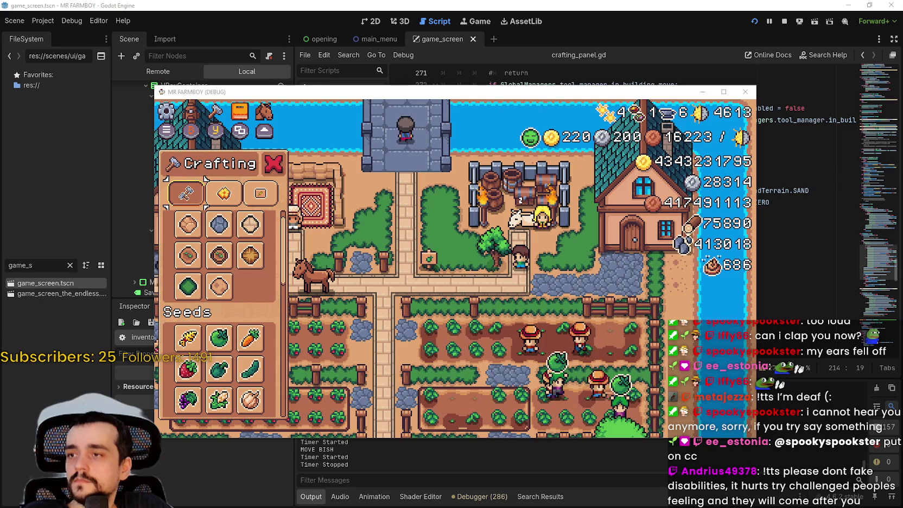
pyautogui.press('c')
pyautogui.press('i')
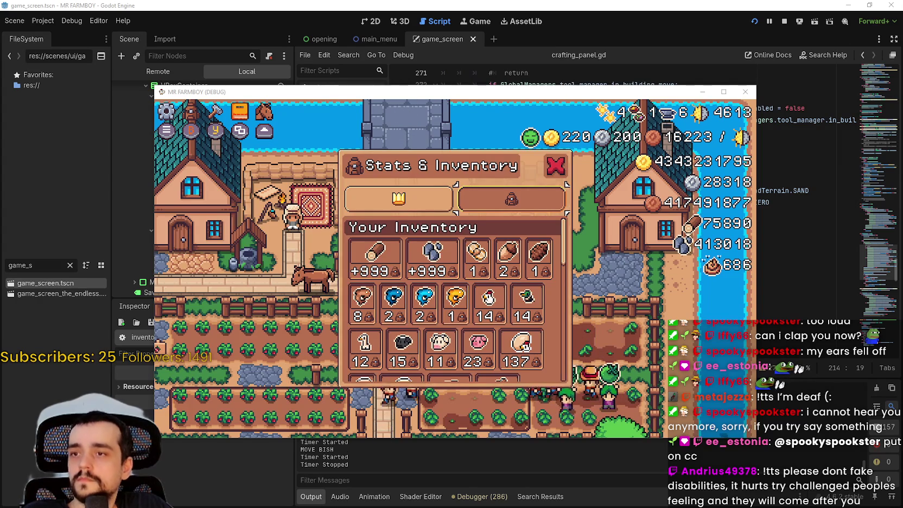
pyautogui.moveTo(477, 347)
pyautogui.press('i')
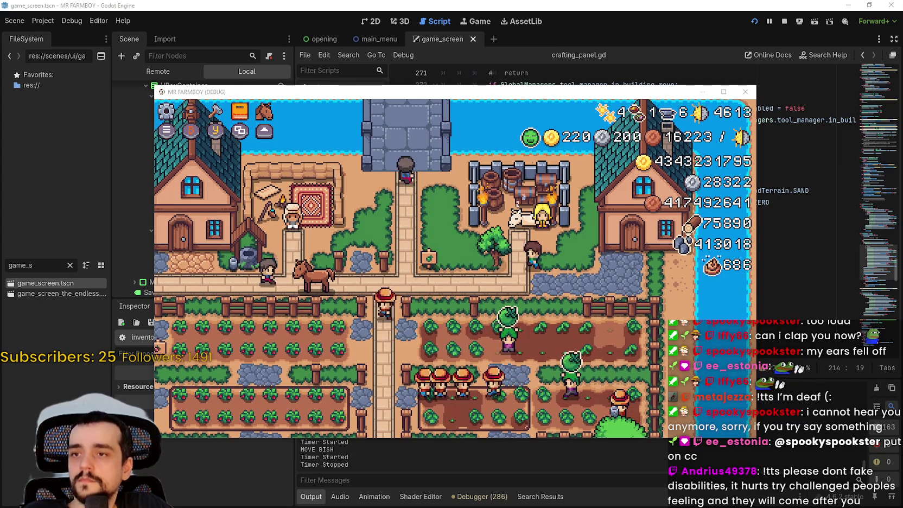
pyautogui.press('i')
pyautogui.press('Tab')
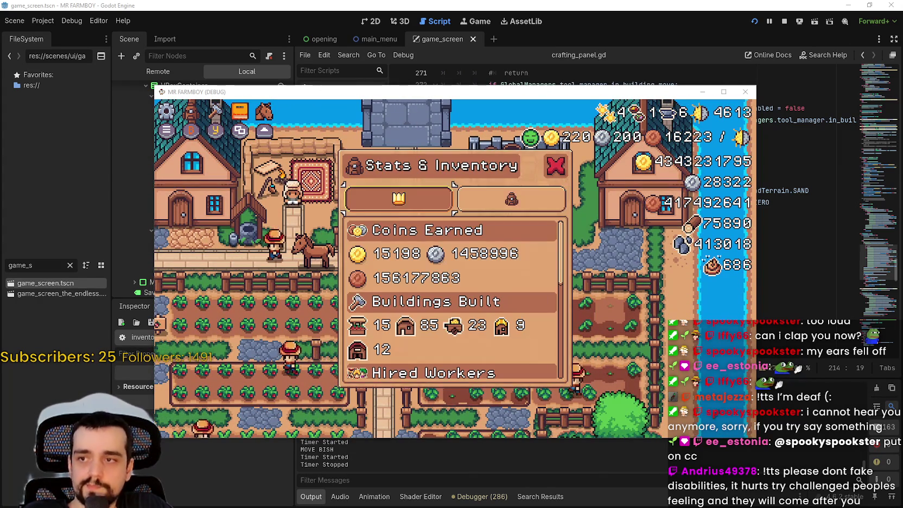
pyautogui.press('Tab')
pyautogui.press('Tab')
pyautogui.press('Tab')
pyautogui.press('Tab')
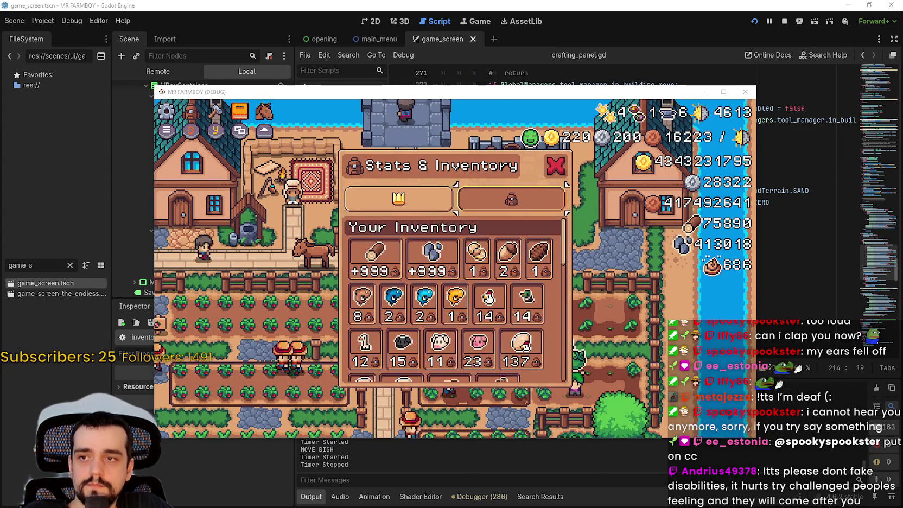
pyautogui.press('Tab')
pyautogui.press('Tab')
pyautogui.press('Tab')
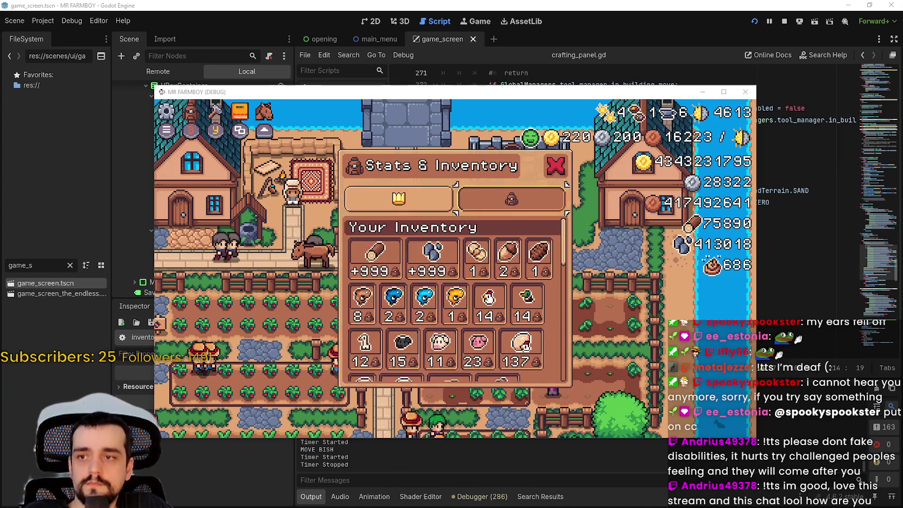
pyautogui.press('Tab')
pyautogui.press('Tab')
pyautogui.press('Down')
pyautogui.press('Down')
pyautogui.press('Down')
pyautogui.press('Escape')
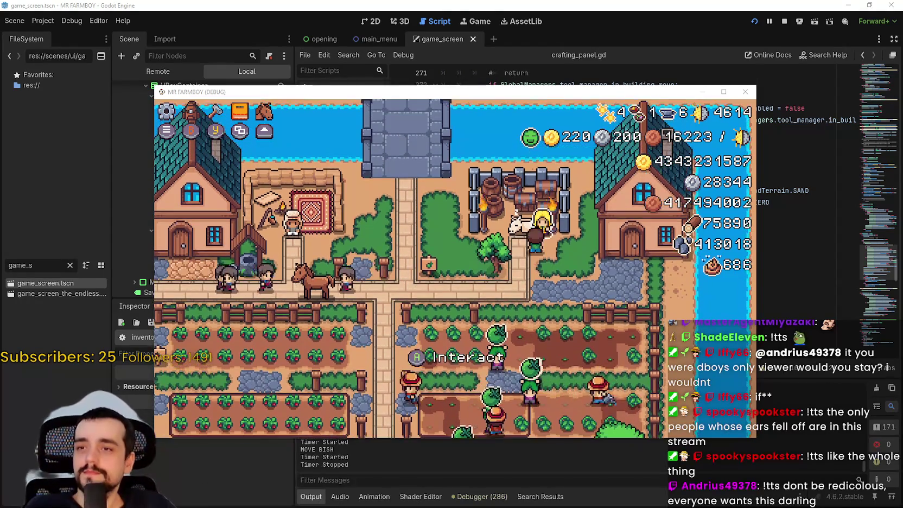
# - Open and close the King's Envoy request and the Merchant Seller shop in-game
pyautogui.press('e')
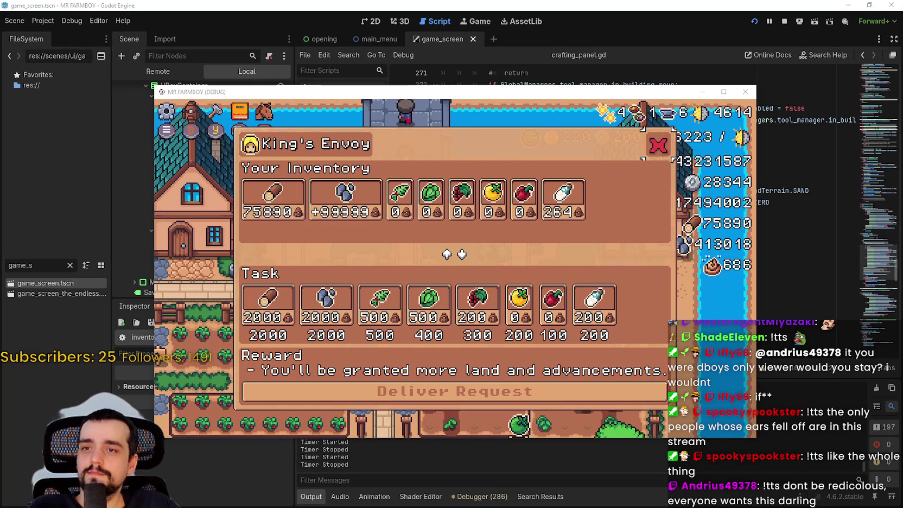
pyautogui.press('e')
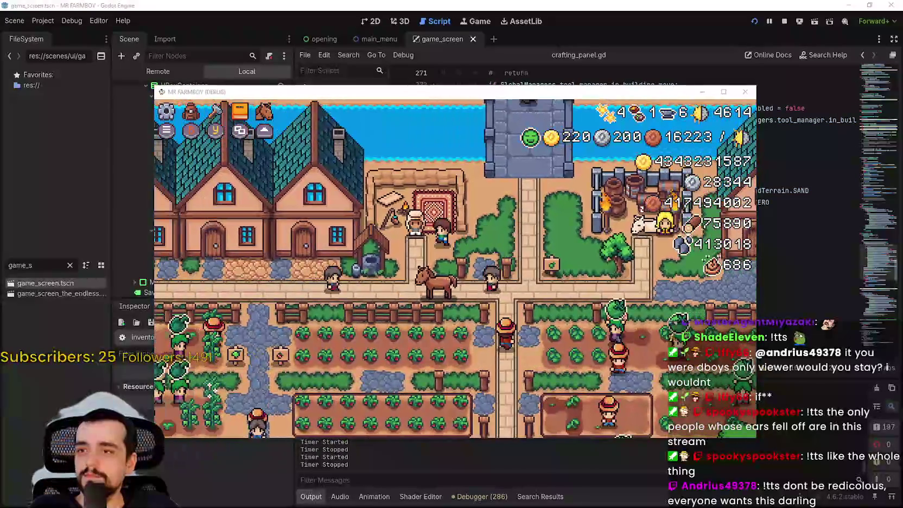
pyautogui.press('e')
pyautogui.press('Escape')
# - Open and close the Stats & Inventory and crafting panels, then return to the editor
pyautogui.press('i')
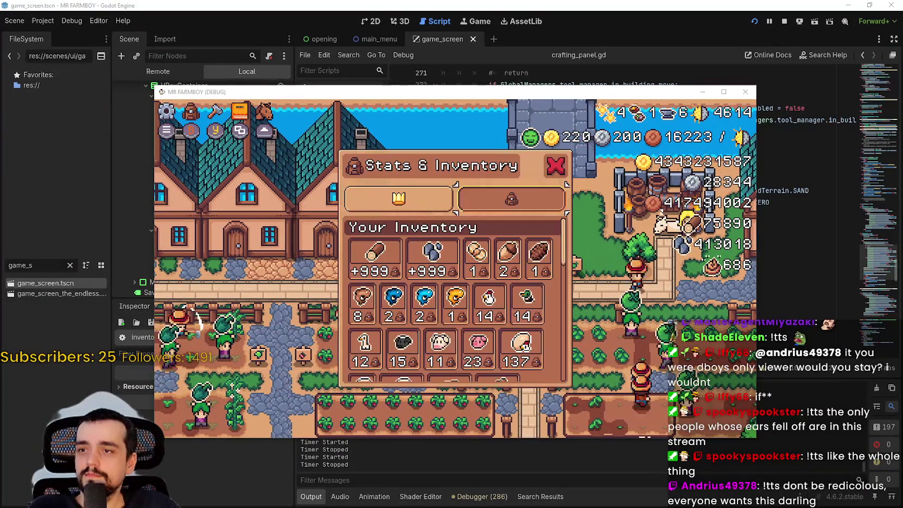
pyautogui.press('Escape')
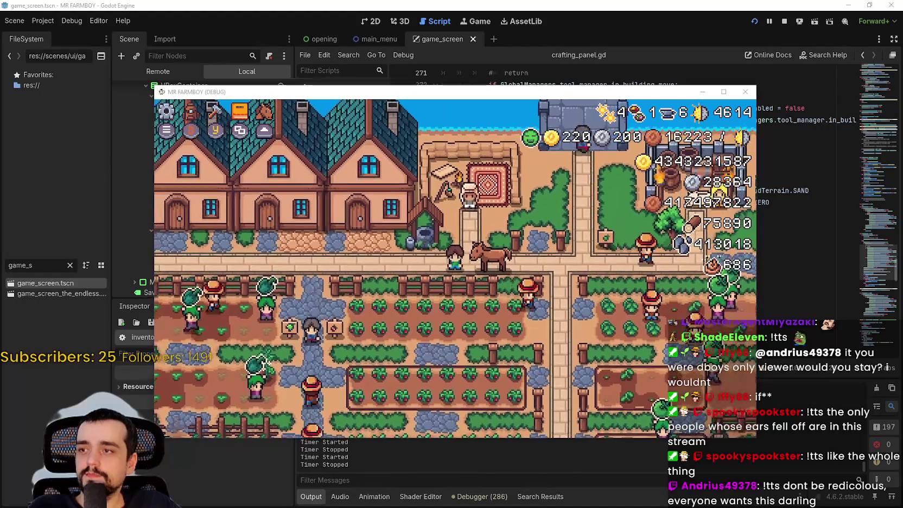
pyautogui.press('c')
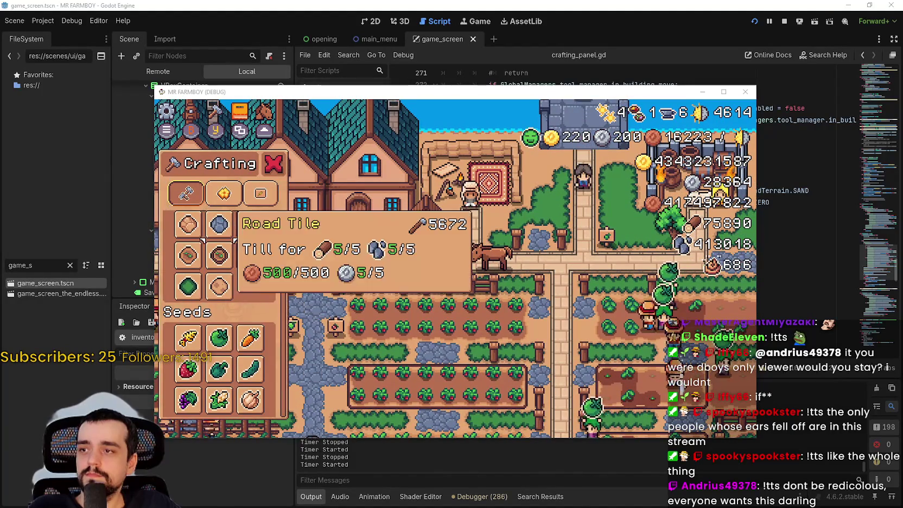
pyautogui.press('Escape')
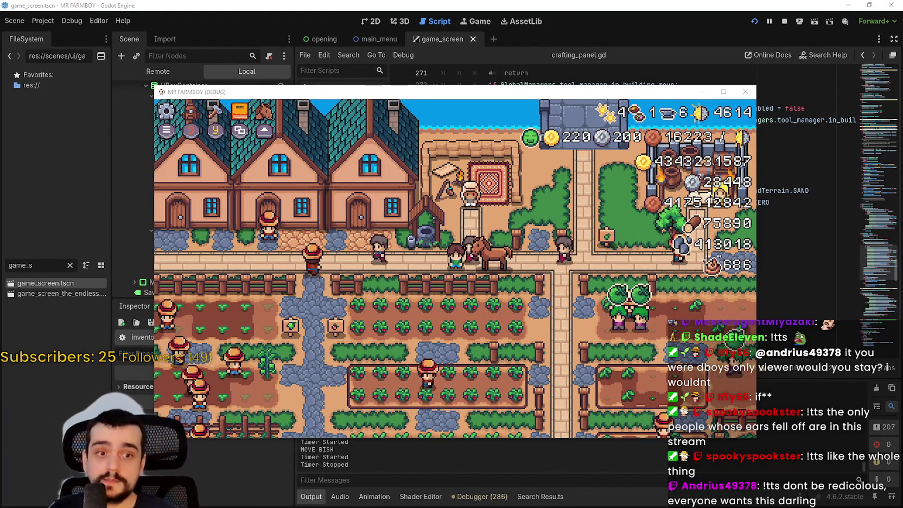
pyautogui.hotkey('alt', 'Tab')
pyautogui.scroll(1, 645, 217)
pyautogui.scroll(2, 645, 217)
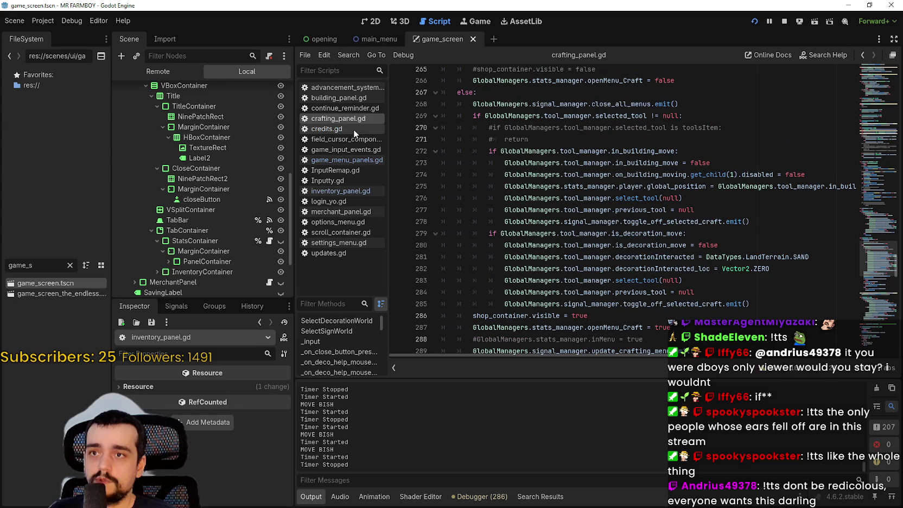
pyautogui.click(354, 129)
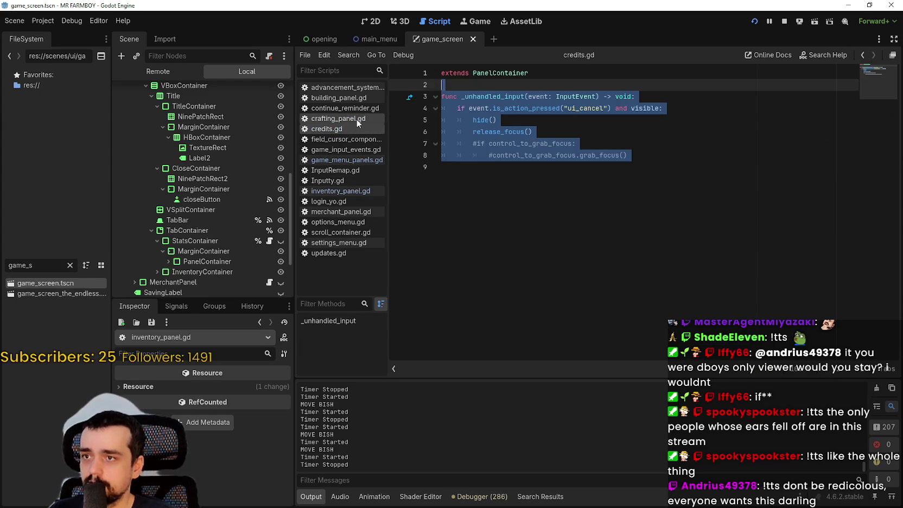
pyautogui.click(356, 118)
pyautogui.scroll(5, 584, 230)
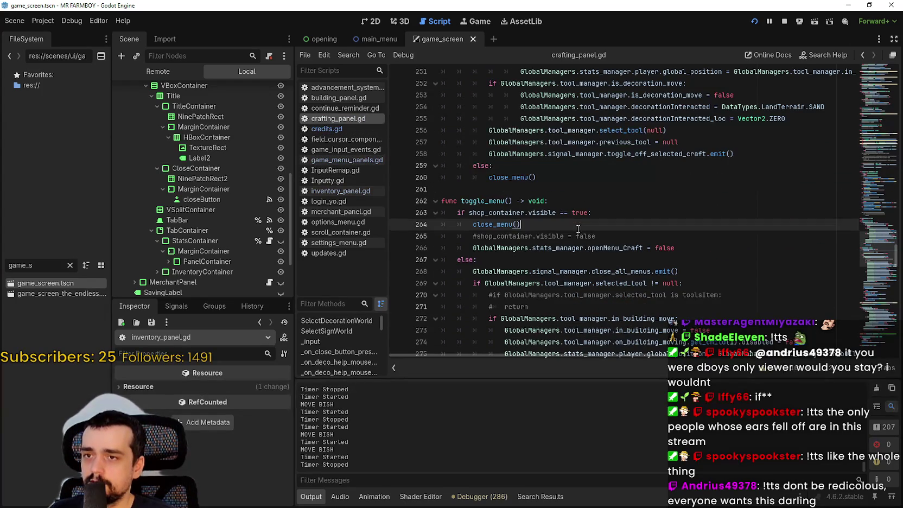
pyautogui.scroll(-2, 574, 230)
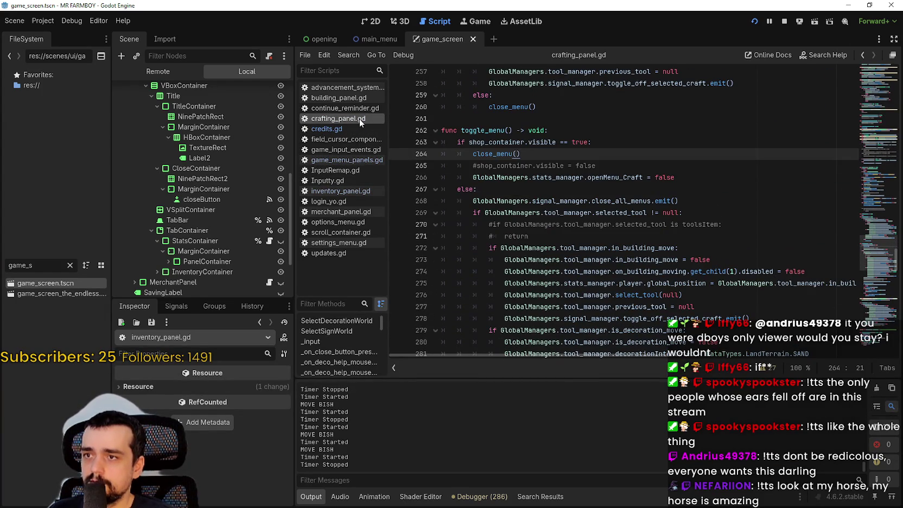
pyautogui.scroll(-4, 807, 159)
pyautogui.click(878, 170)
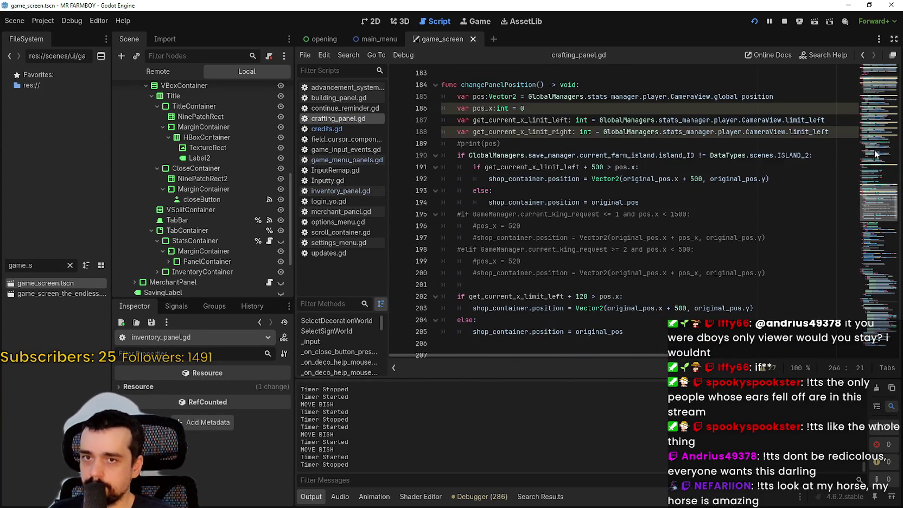
pyautogui.moveTo(876, 194)
pyautogui.mouseDown()
pyautogui.moveTo(862, 317)
pyautogui.moveTo(843, 156)
pyautogui.moveTo(864, 72)
pyautogui.moveTo(869, 133)
pyautogui.mouseUp()
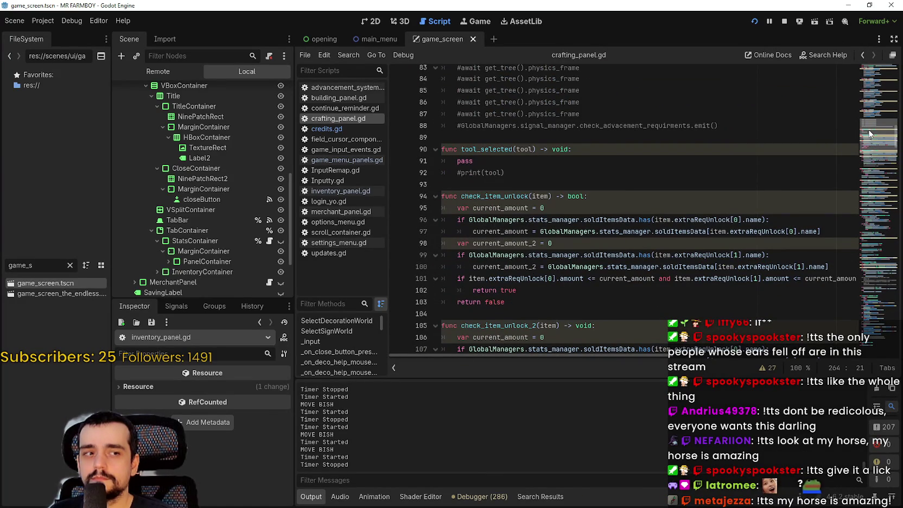
pyautogui.moveTo(869, 133)
pyautogui.mouseDown()
pyautogui.moveTo(869, 145)
pyautogui.moveTo(870, 95)
pyautogui.moveTo(869, 147)
pyautogui.mouseUp()
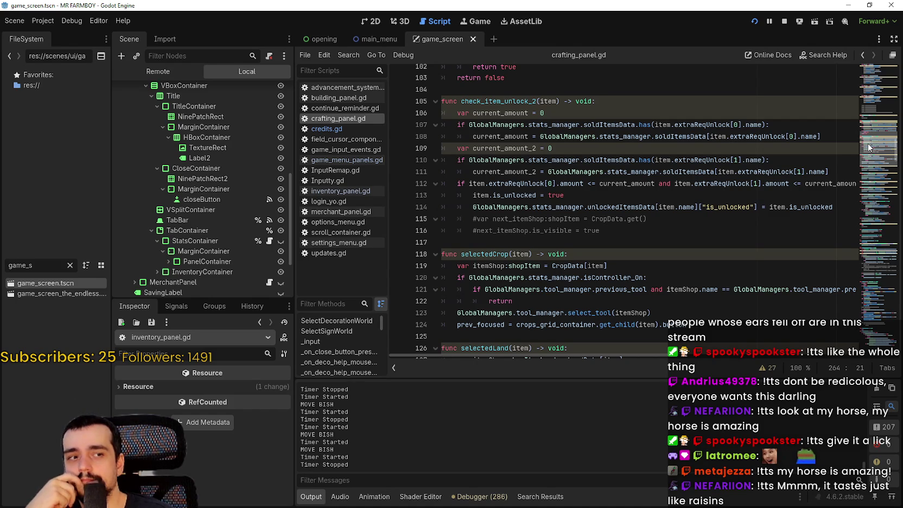
pyautogui.moveTo(868, 143); pyautogui.dragTo(872, 187)
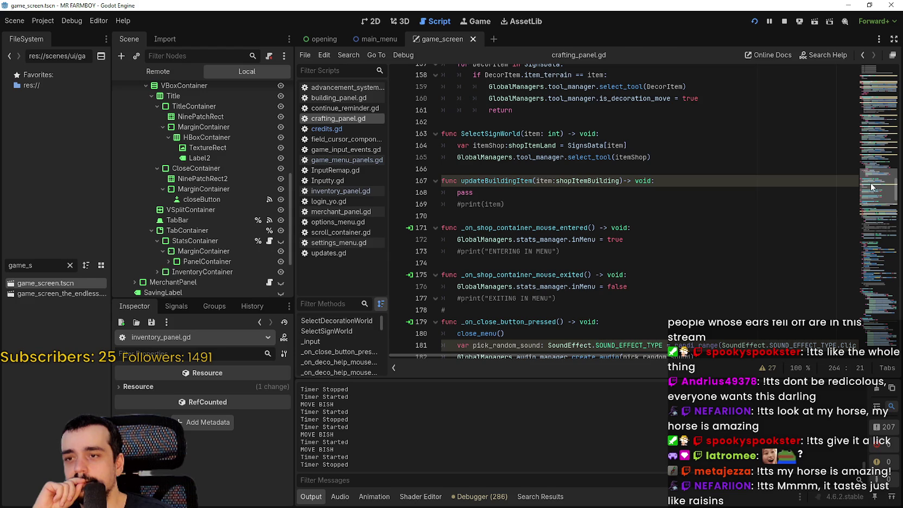
pyautogui.moveTo(871, 187); pyautogui.dragTo(870, 223)
# - Scroll through crafting_panel.gd's _input and place the caret on line 212's set_input_as_handled() call
pyautogui.scroll(-1, 870, 223)
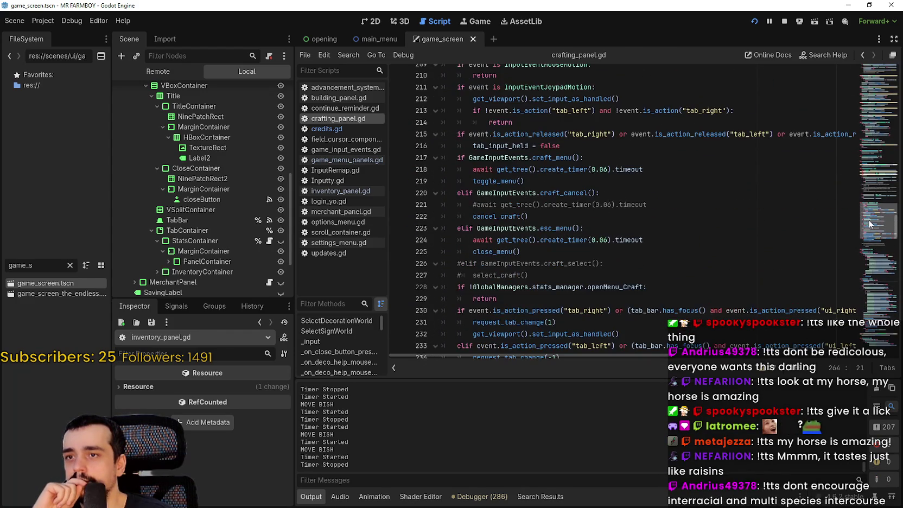
pyautogui.click(546, 123)
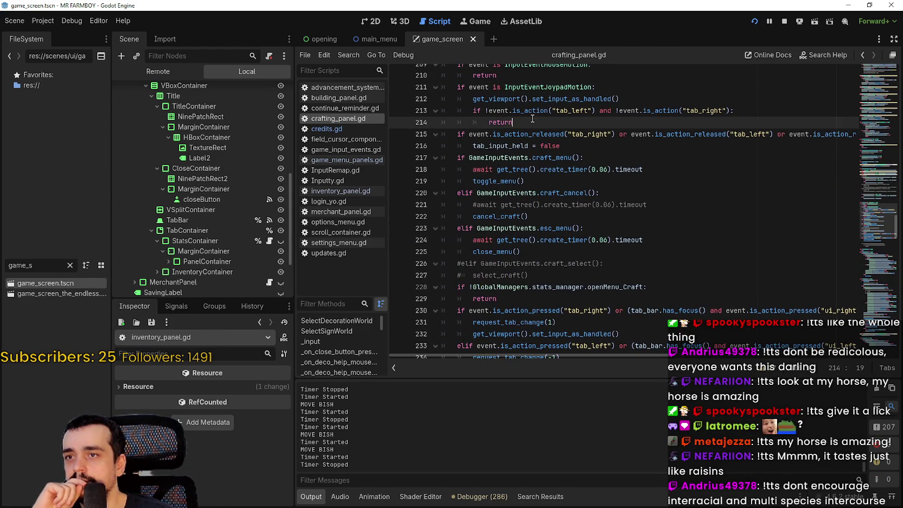
pyautogui.scroll(1, 546, 142)
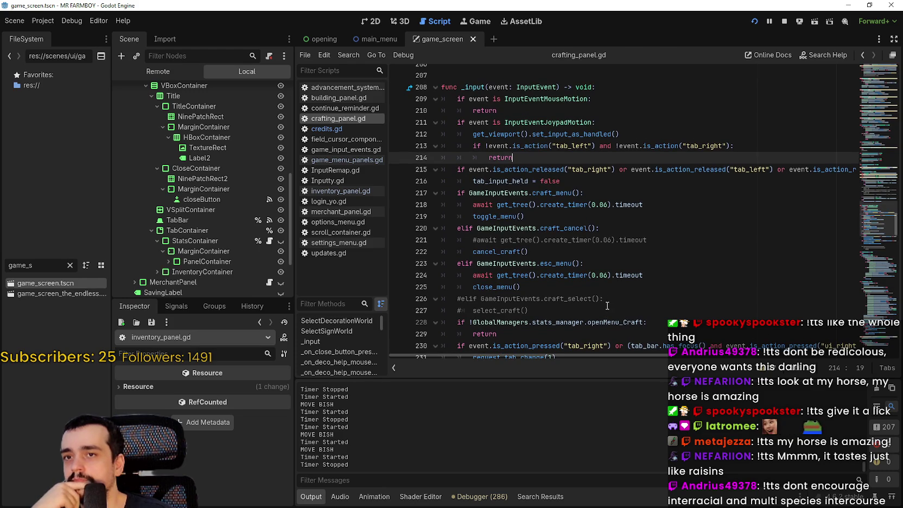
pyautogui.scroll(-2, 607, 306)
pyautogui.scroll(-2, 602, 307)
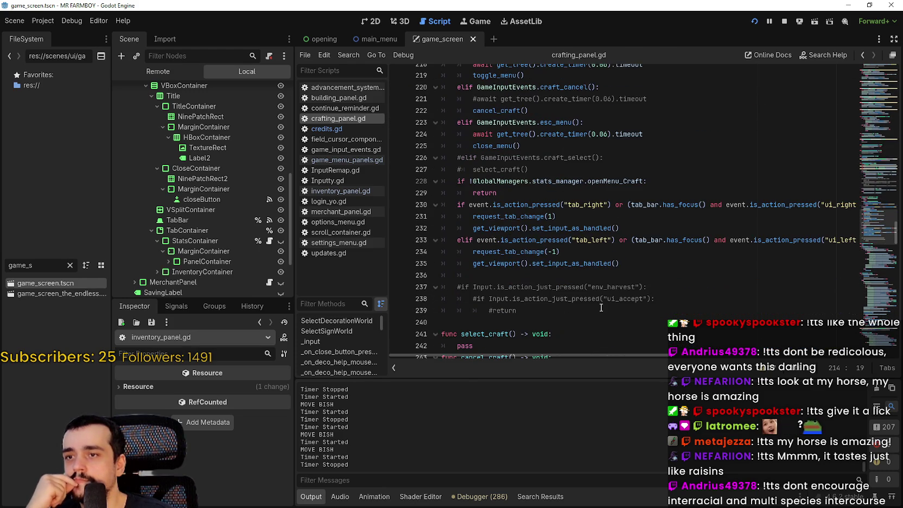
pyautogui.scroll(-2, 599, 307)
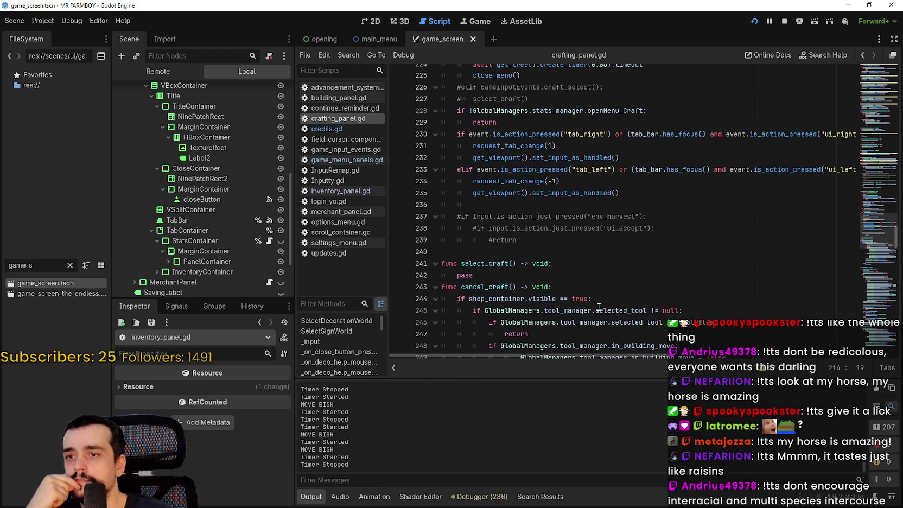
pyautogui.scroll(-2, 598, 306)
pyautogui.scroll(11, 526, 228)
pyautogui.click(470, 240)
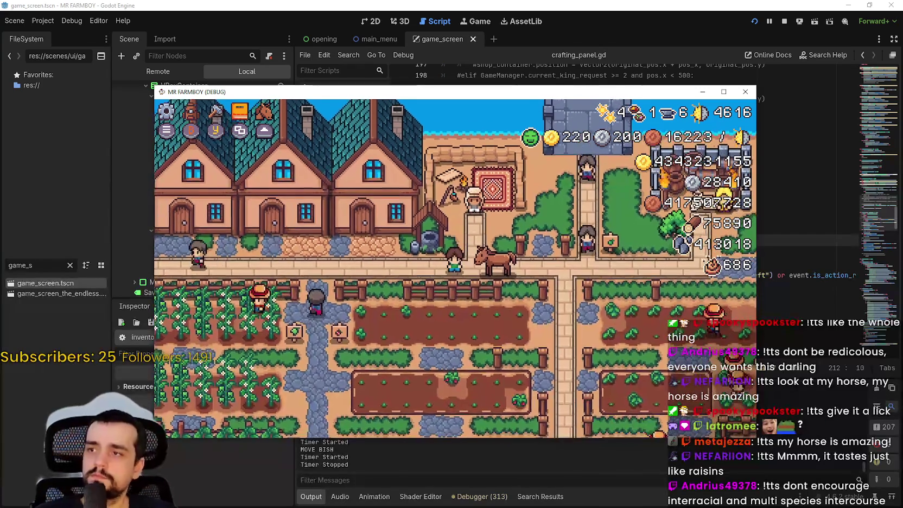
# - Open the crafting panel and cycle its tabs between Signs and Decorations
pyautogui.press('c')
pyautogui.press('w')
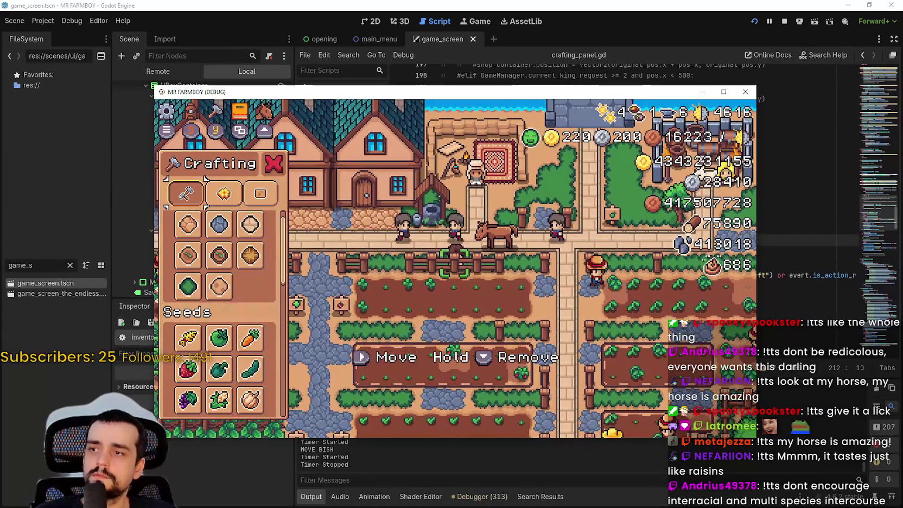
pyautogui.press('a')
pyautogui.press('a')
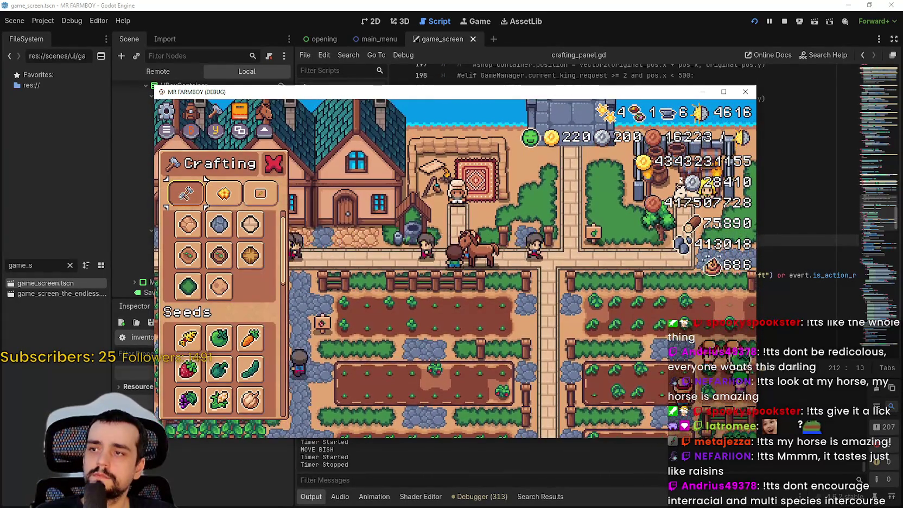
pyautogui.press('e')
pyautogui.press('e')
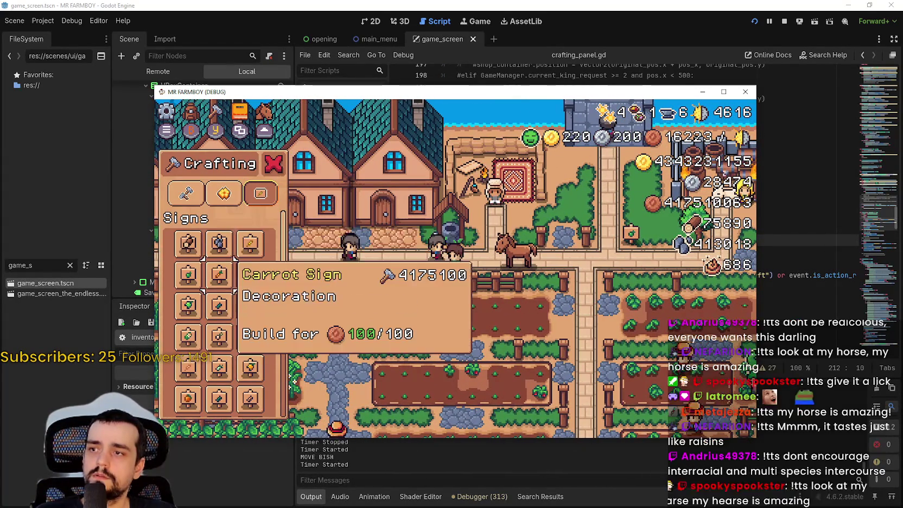
pyautogui.press('q')
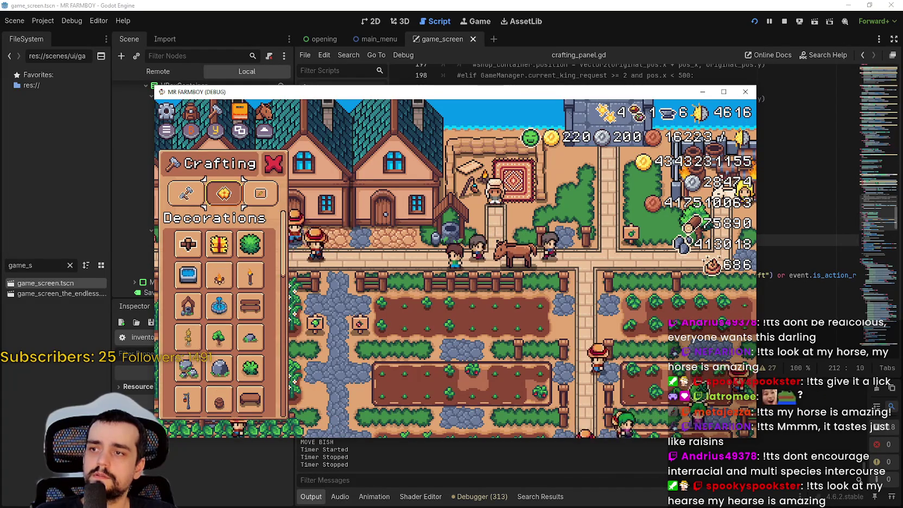
pyautogui.press('q')
# - Select the Road Tile item, cycle over to Signs, close crafting, and stop the game
pyautogui.press('Down')
pyautogui.press('Right')
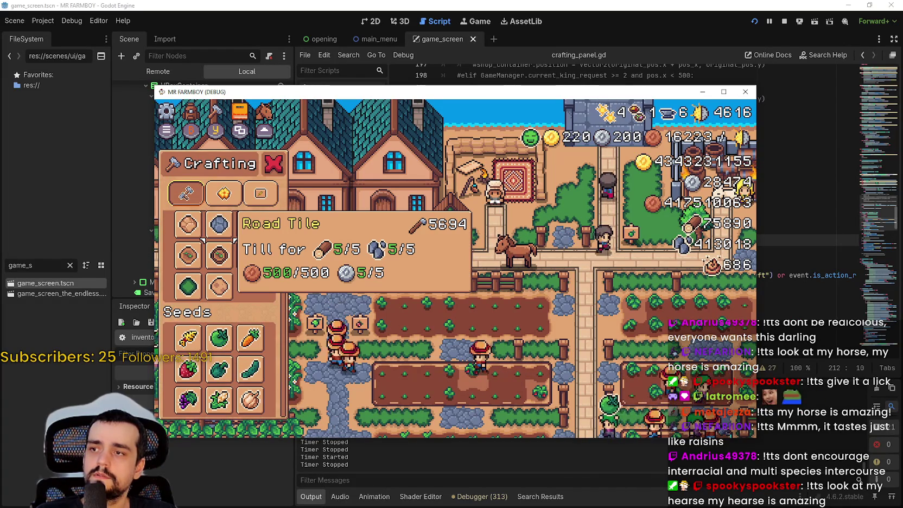
pyautogui.press('Up')
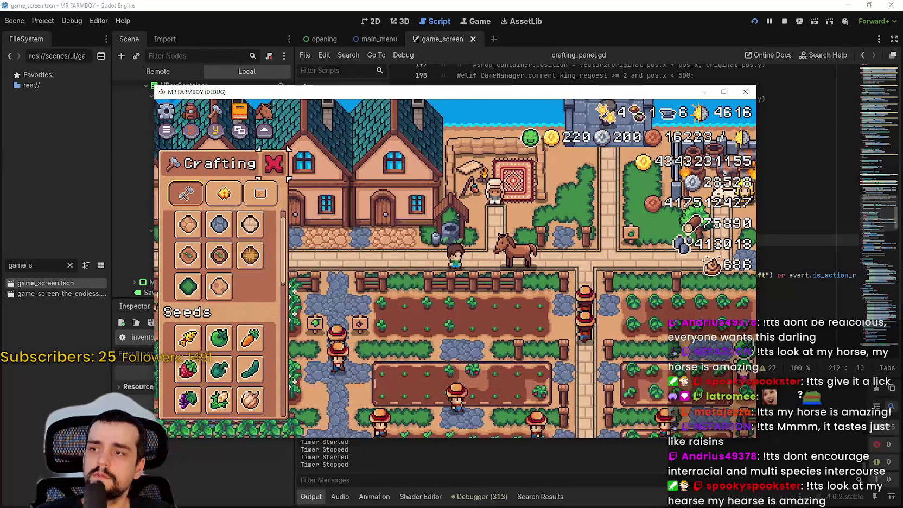
pyautogui.press('Right')
pyautogui.press('Right')
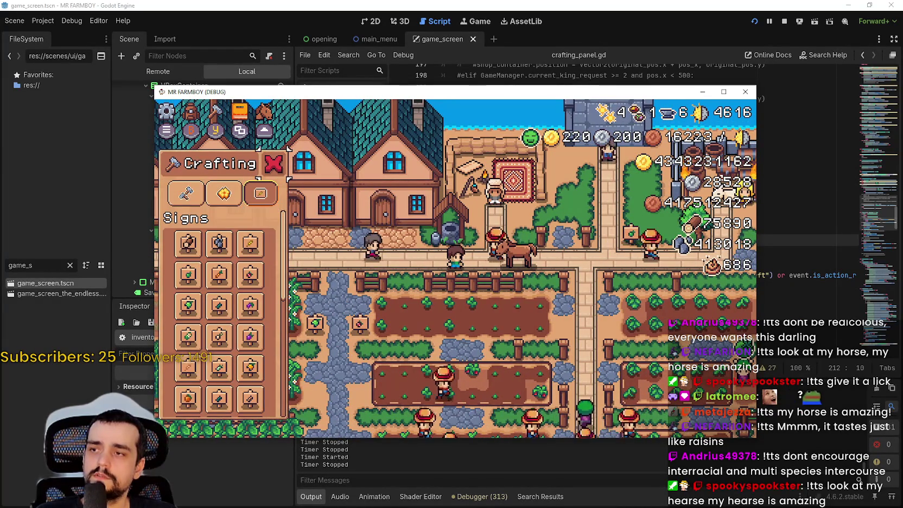
pyautogui.press('Escape')
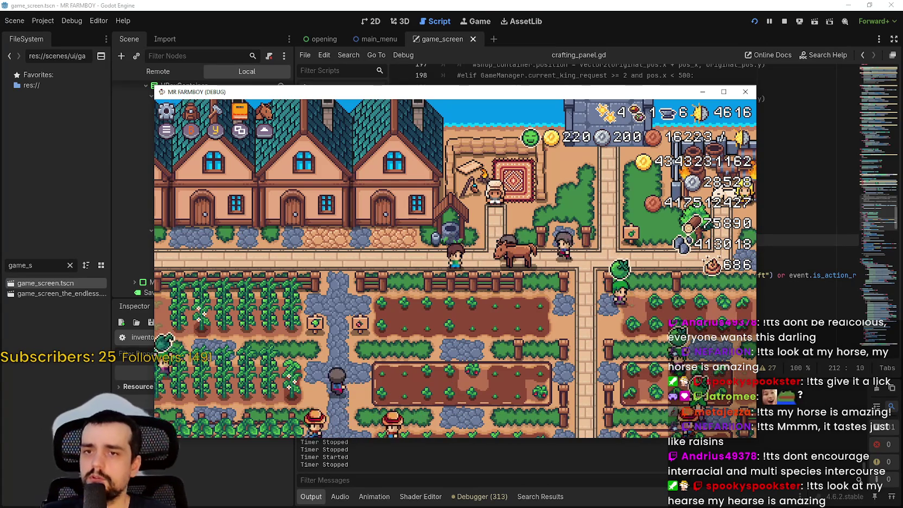
pyautogui.press('F8')
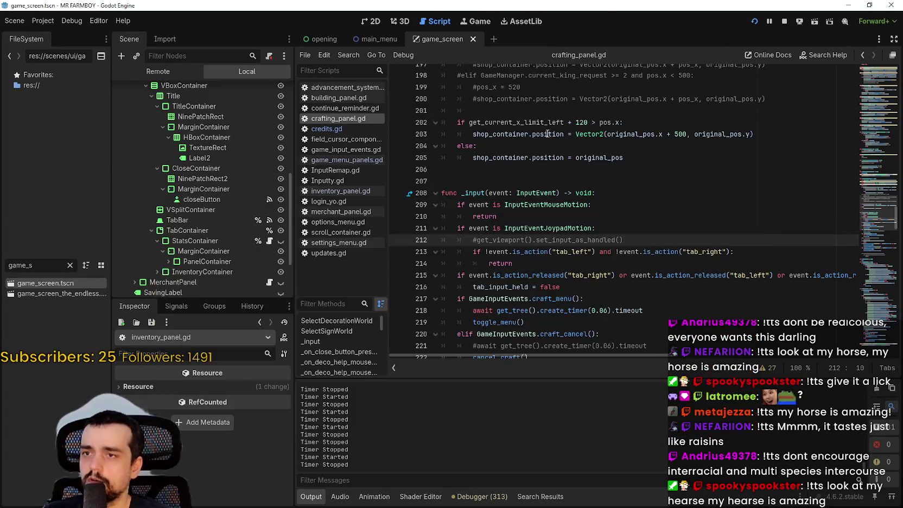
# - Copy line 212's set_input_as_handled() into the tab check after line 213 and save
pyautogui.scroll(-2, 539, 263)
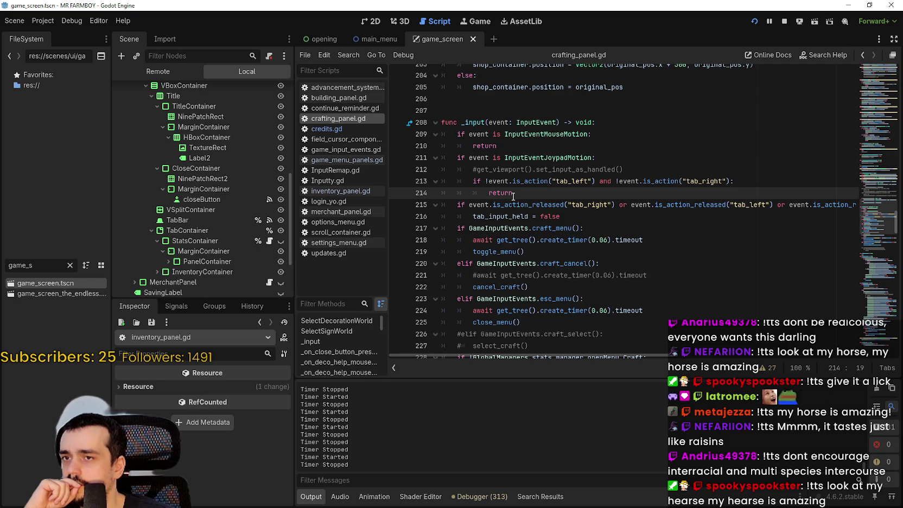
pyautogui.moveTo(514, 195); pyautogui.dragTo(449, 183)
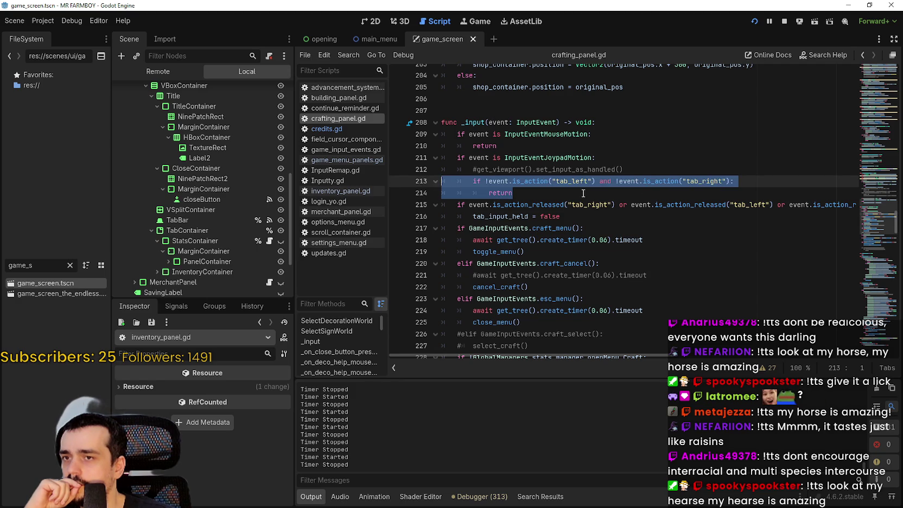
pyautogui.click(646, 162)
pyautogui.moveTo(624, 169); pyautogui.dragTo(477, 169)
pyautogui.hotkey('ctrl', 'c')
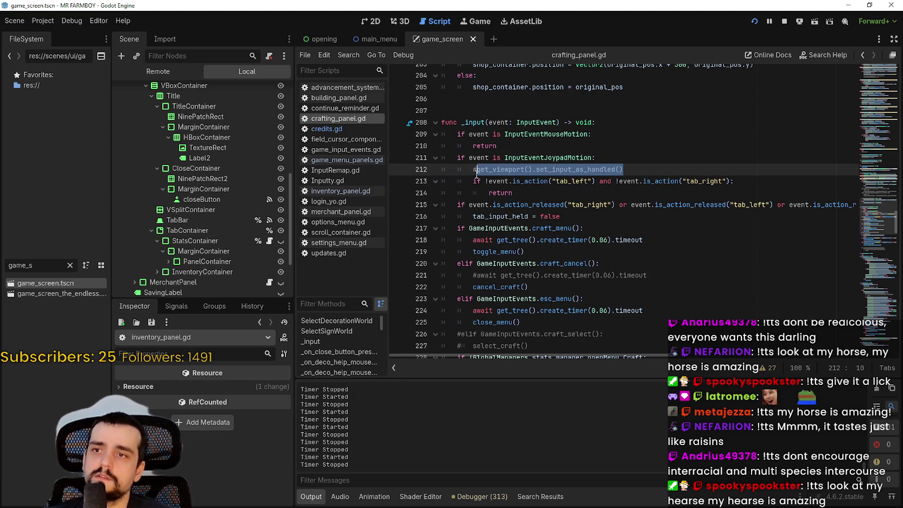
pyautogui.click(768, 192)
pyautogui.click(773, 181)
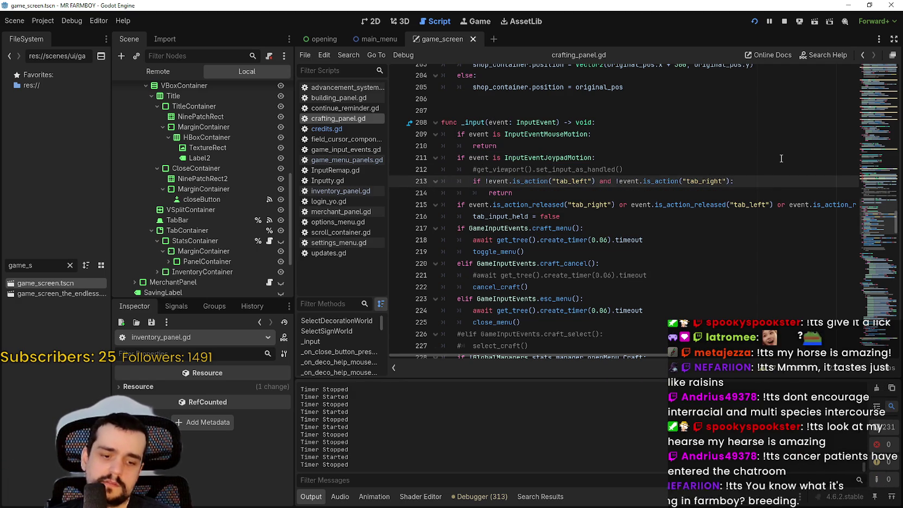
pyautogui.press('Return')
pyautogui.hotkey('ctrl', 'v')
pyautogui.hotkey('ctrl', 's')
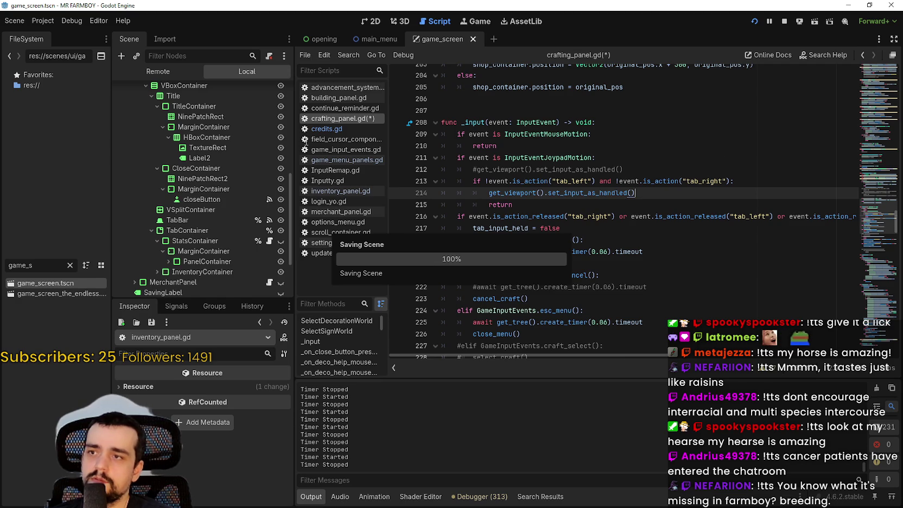
# - Open inventory_panel.gd and select the input-handled call on line 18
pyautogui.click(351, 193)
pyautogui.moveTo(637, 233); pyautogui.dragTo(527, 232)
pyautogui.click(473, 239)
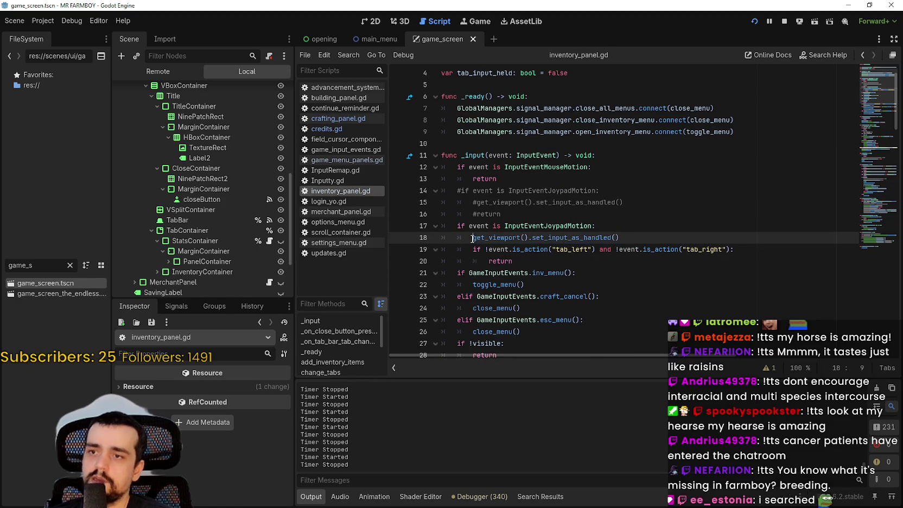
pyautogui.write('#')
# - Add a new line after line 19 inside inventory_panel.gd's tab check and save
pyautogui.click(755, 249)
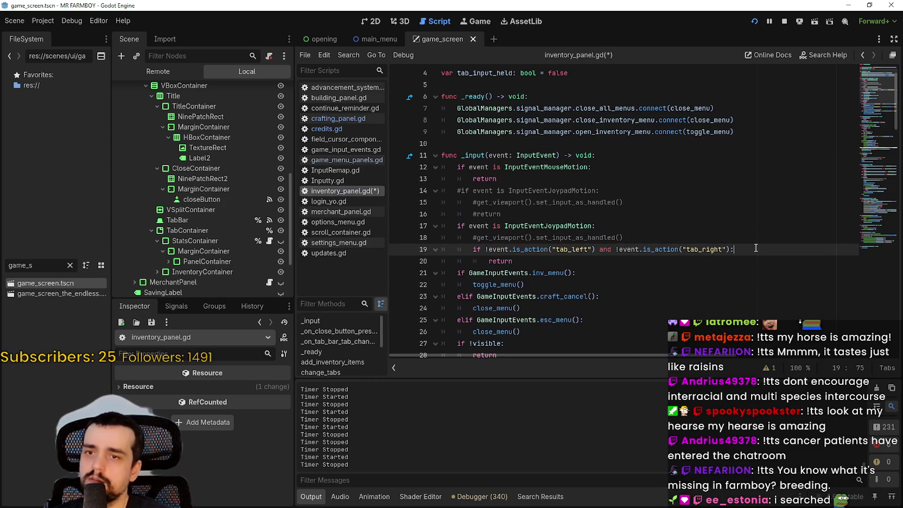
pyautogui.press('Return')
pyautogui.hotkey('ctrl', 's')
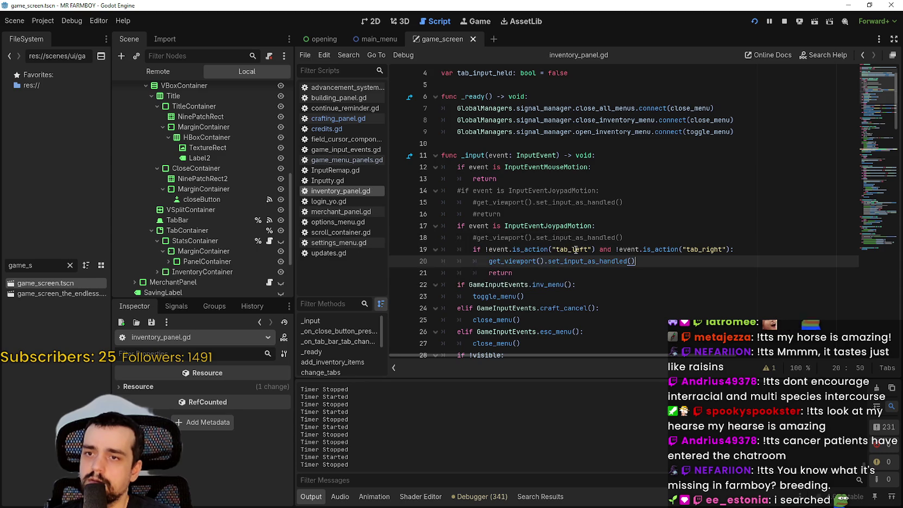
pyautogui.scroll(-5, 576, 249)
pyautogui.scroll(-1, 559, 217)
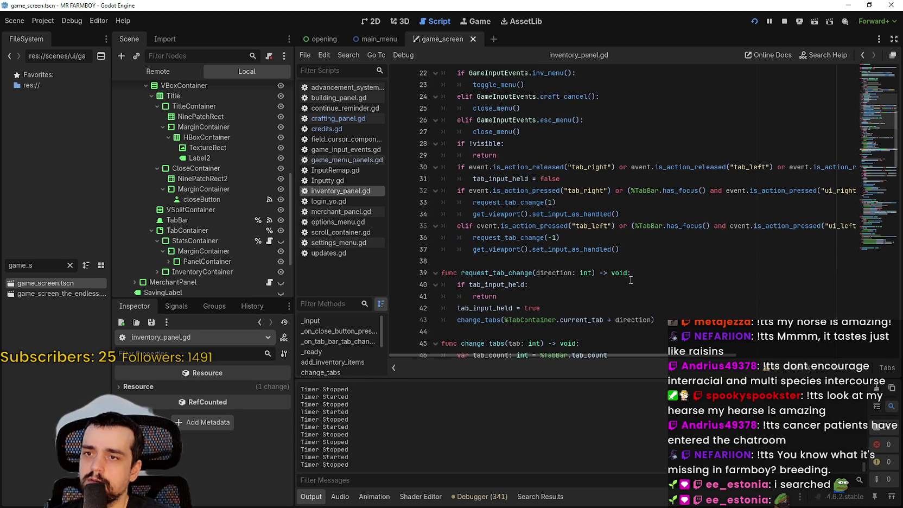
pyautogui.scroll(2, 616, 270)
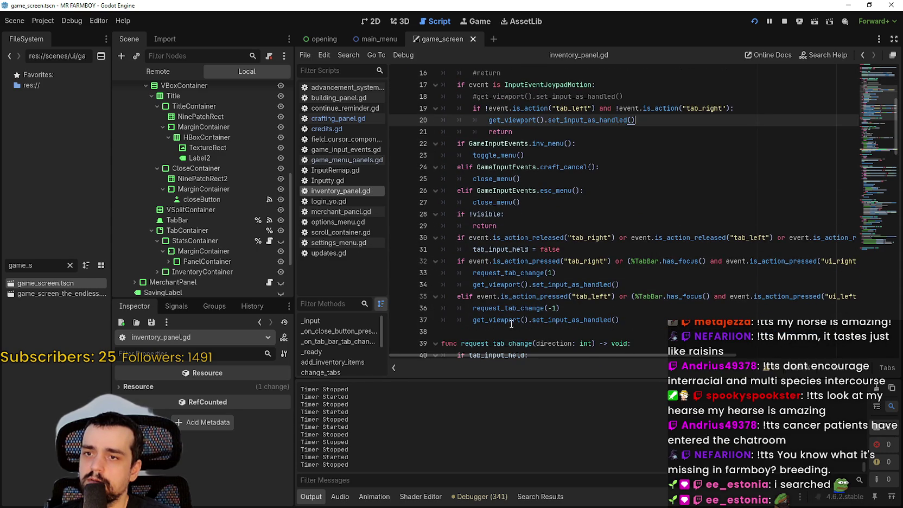
pyautogui.scroll(-2, 509, 323)
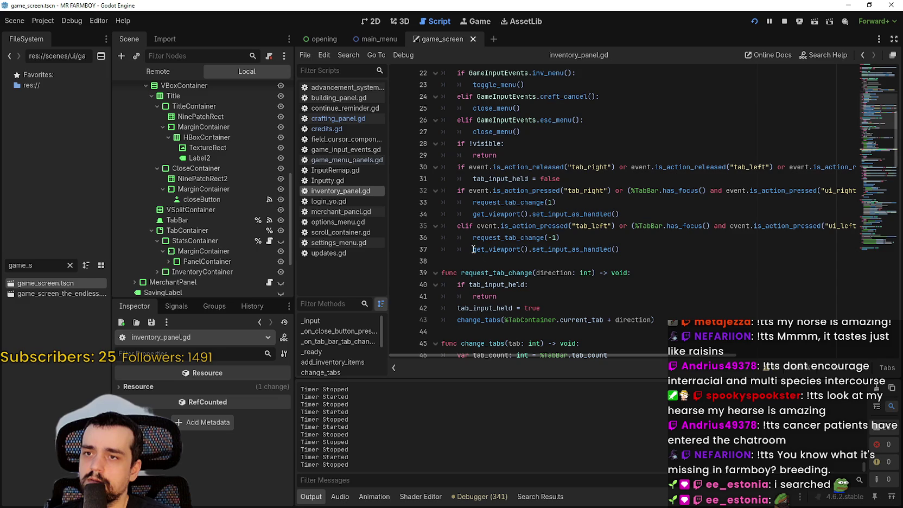
pyautogui.scroll(3, 476, 259)
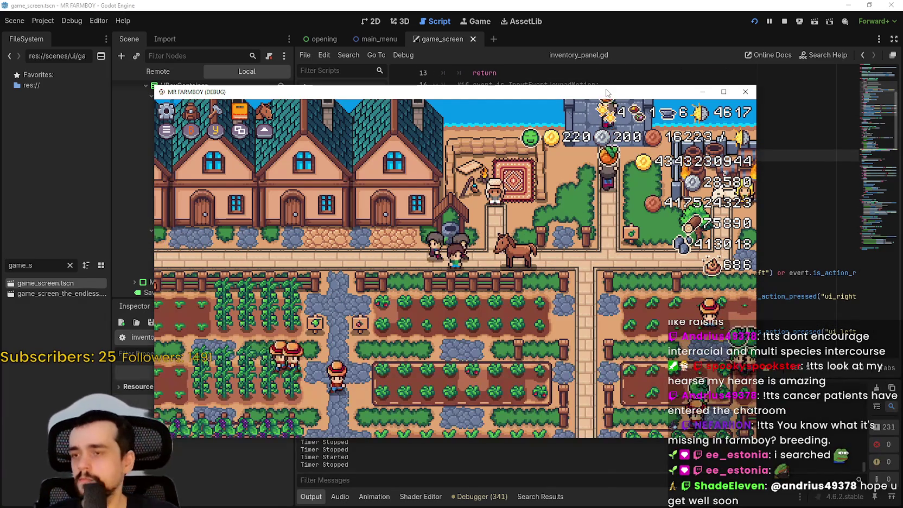
# - In the crafting panel, pick the Road Tile, move the spot down a row, then switch to Signs
pyautogui.press('c')
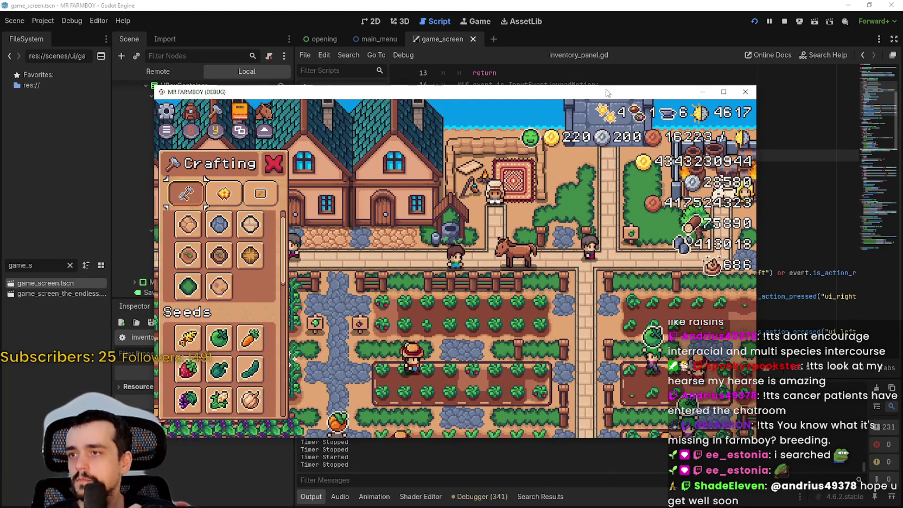
pyautogui.press('d')
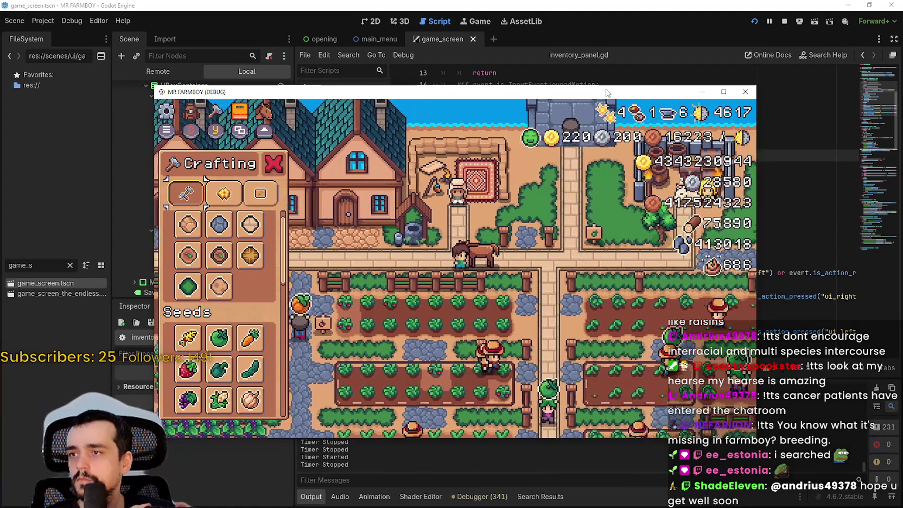
pyautogui.press('Return')
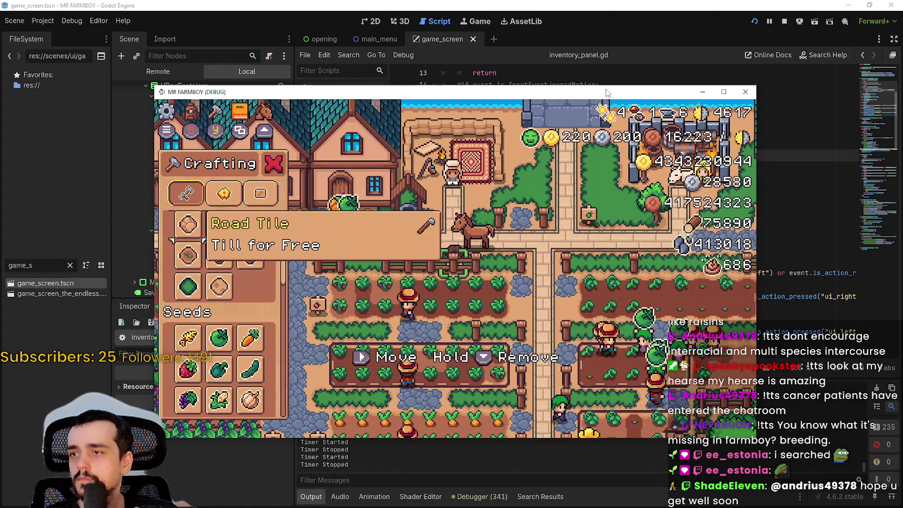
pyautogui.press('s')
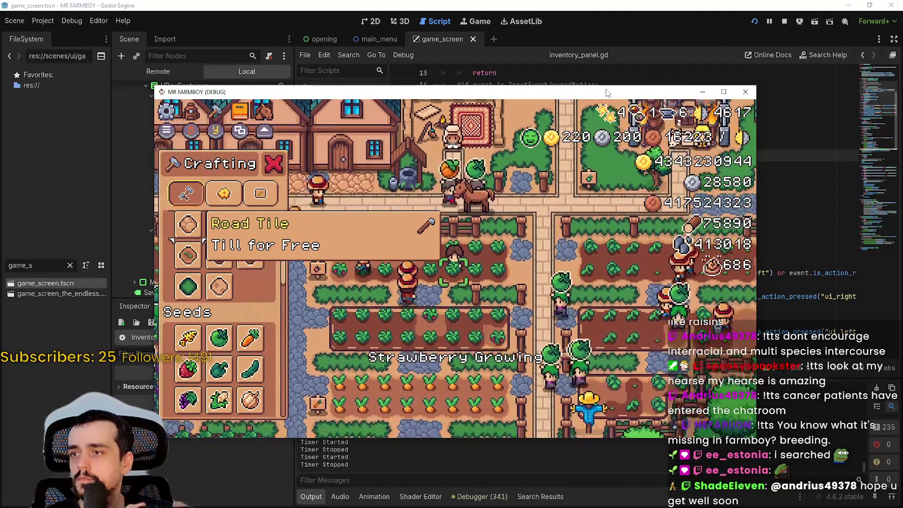
pyautogui.press('s')
pyautogui.press('e')
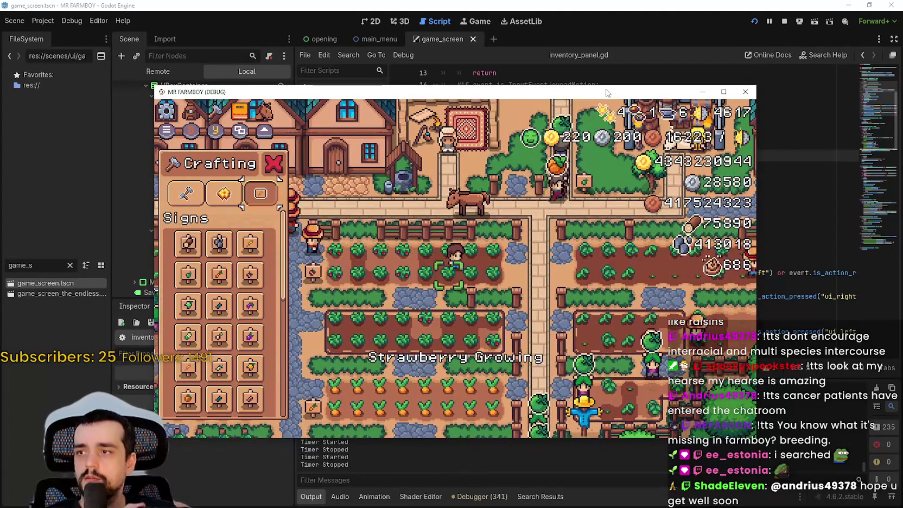
pyautogui.press('d')
# - Pan the farm view and open and close the Stats & Inventory panel
pyautogui.press('Escape')
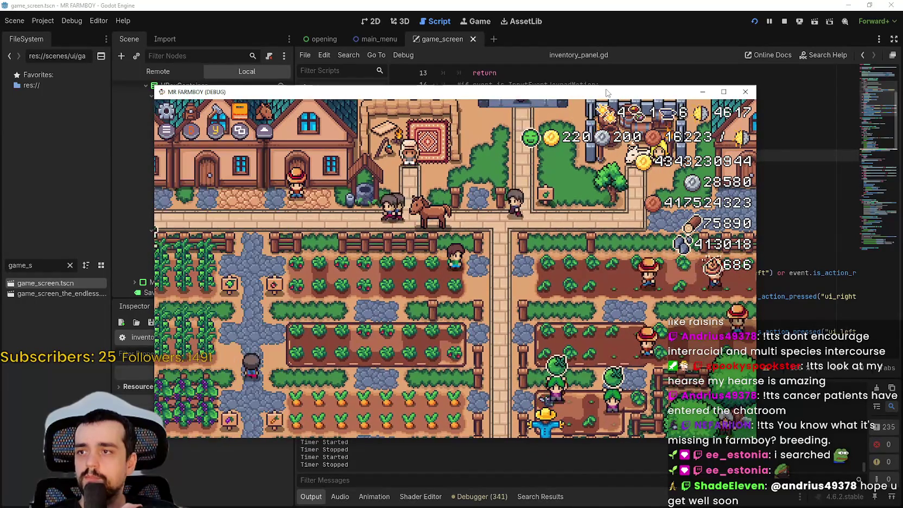
pyautogui.press('i')
pyautogui.press('i')
pyautogui.press('w')
pyautogui.press('d')
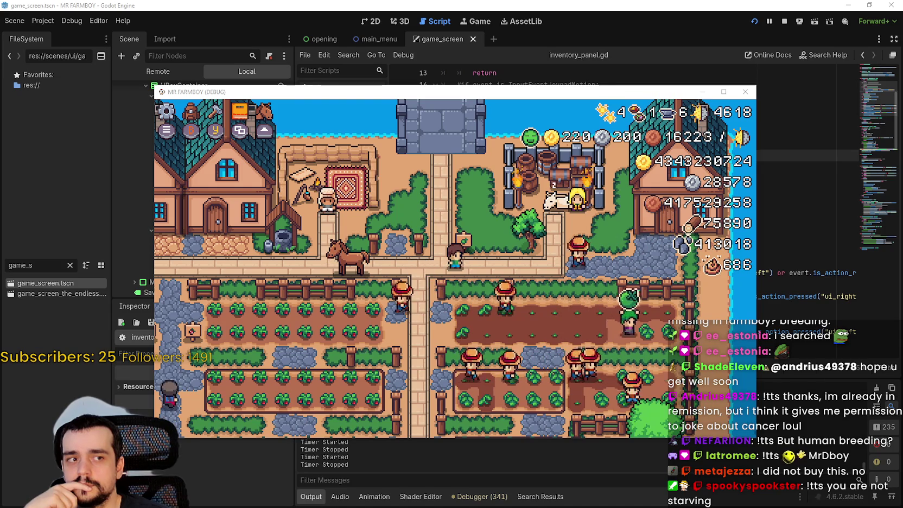
# - Maximize Discord and view the posted farmer-with-cart picture zoomed in, then close the viewer
pyautogui.moveTo(902, 87); pyautogui.dragTo(567, 63)
pyautogui.click(700, 40)
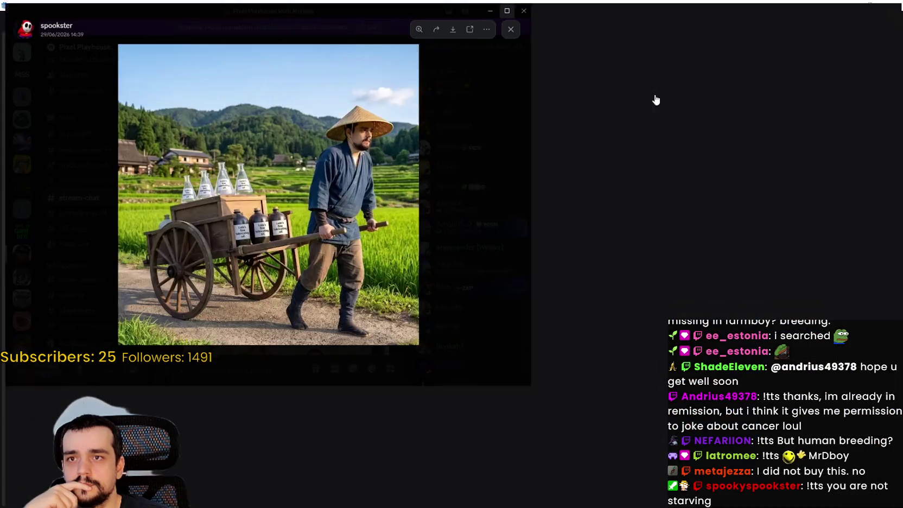
pyautogui.click(555, 155)
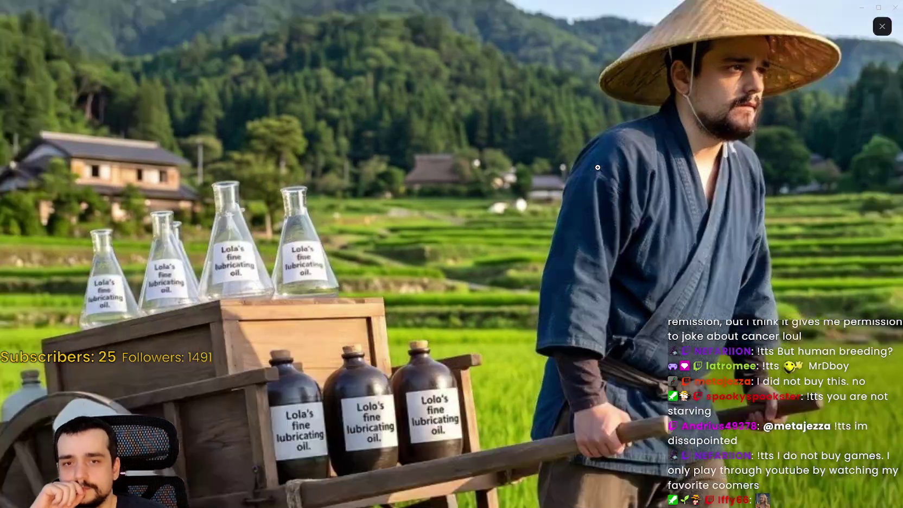
pyautogui.click(608, 170)
pyautogui.click(874, 5)
# - Scroll through the stream-chat messages, then restore Discord down to reveal the game
pyautogui.scroll(-1, 592, 306)
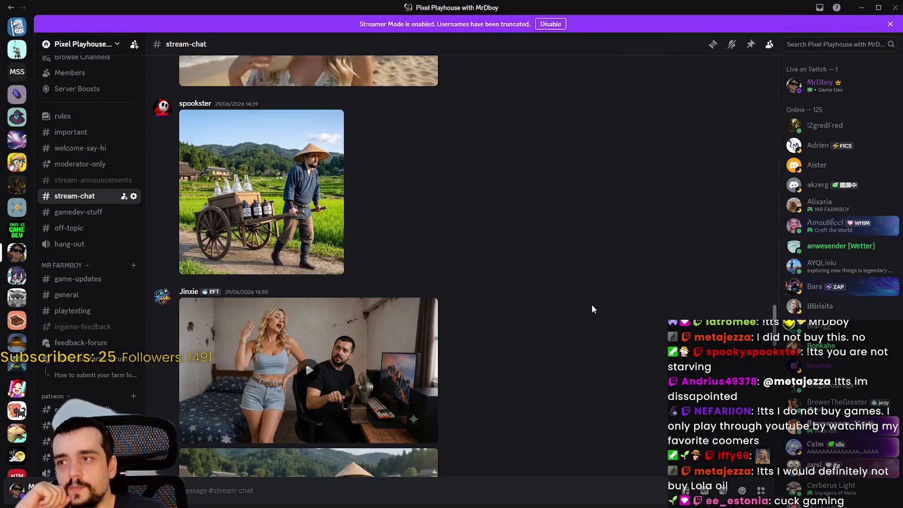
pyautogui.scroll(-2, 598, 294)
pyautogui.scroll(-4, 597, 295)
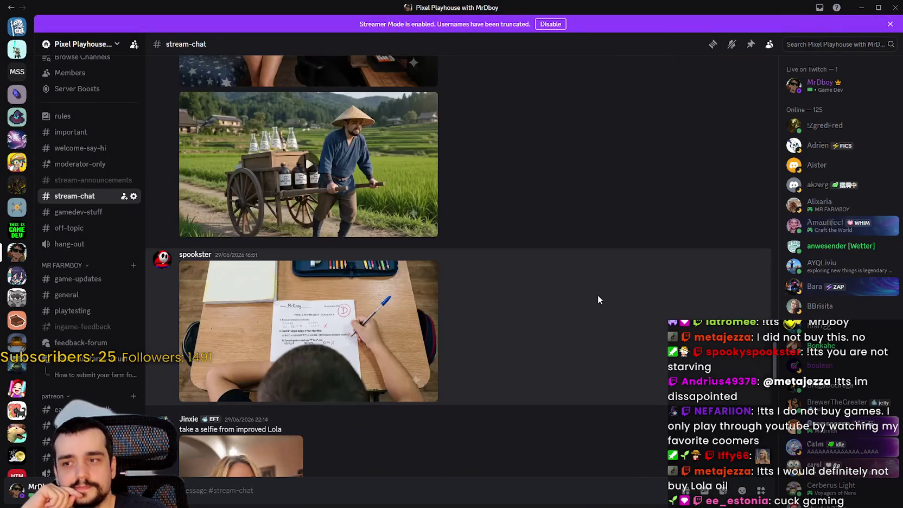
pyautogui.scroll(2, 598, 295)
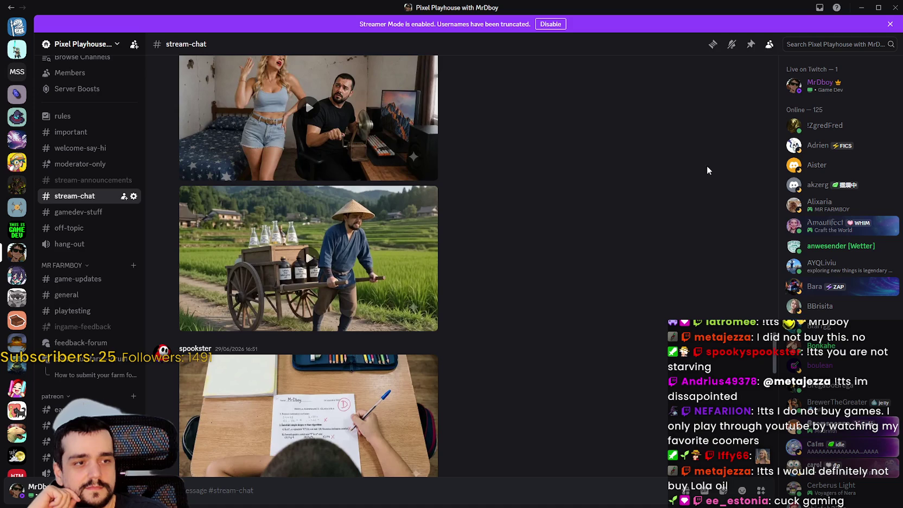
pyautogui.click(877, 5)
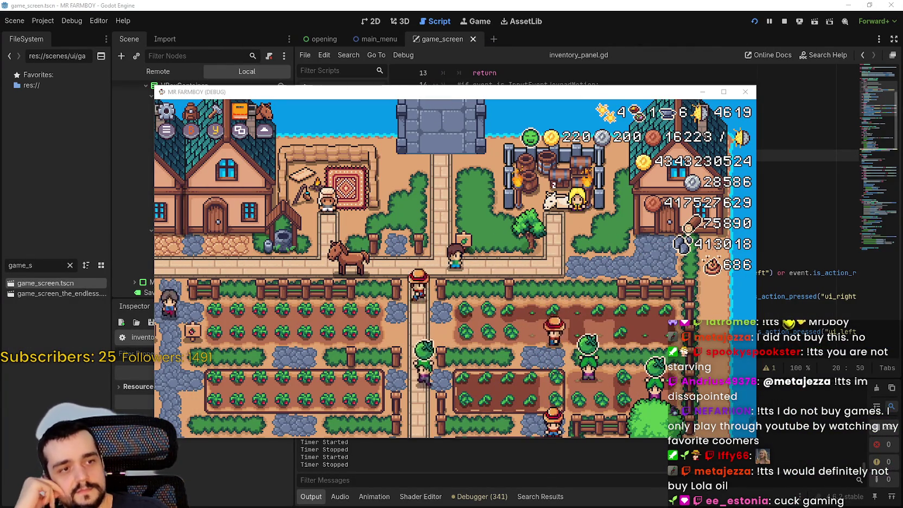
# - Close the House panel, then open and close Crafting, Advancements and Stats & Inventory in turn
pyautogui.moveTo(377, 201)
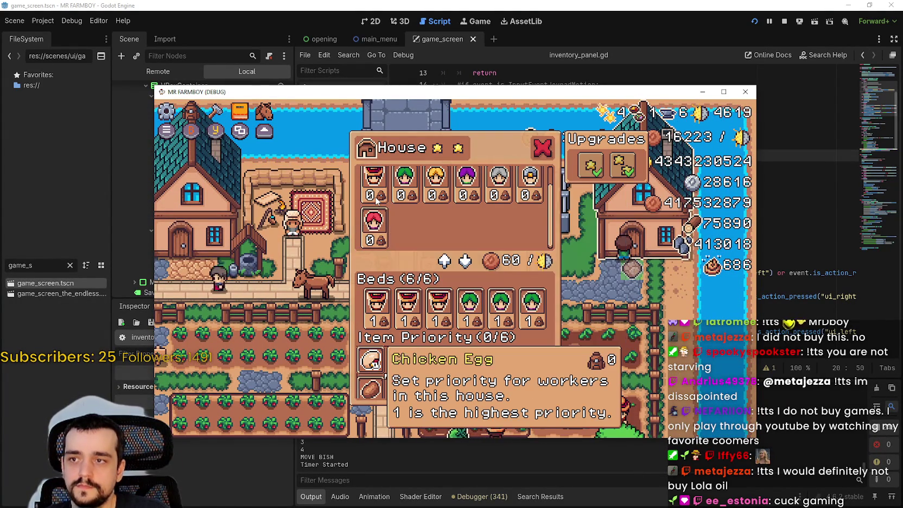
pyautogui.press('Escape')
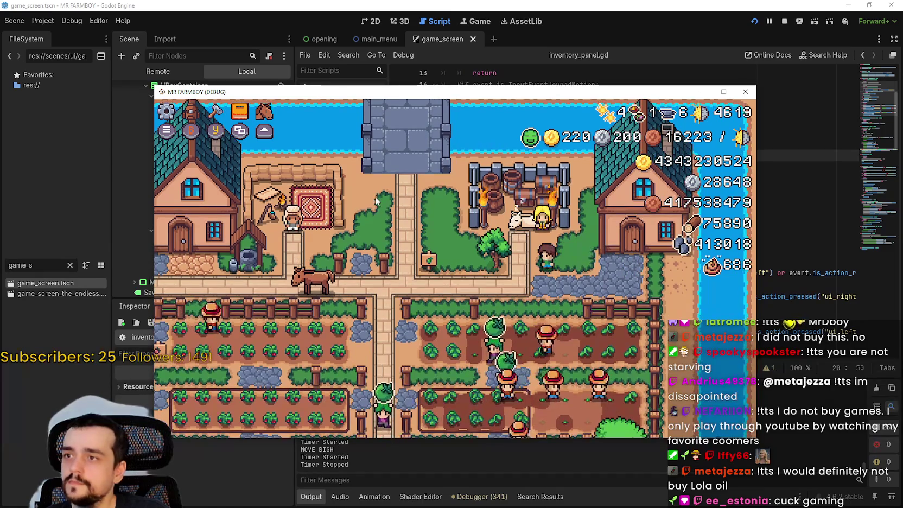
pyautogui.press('c')
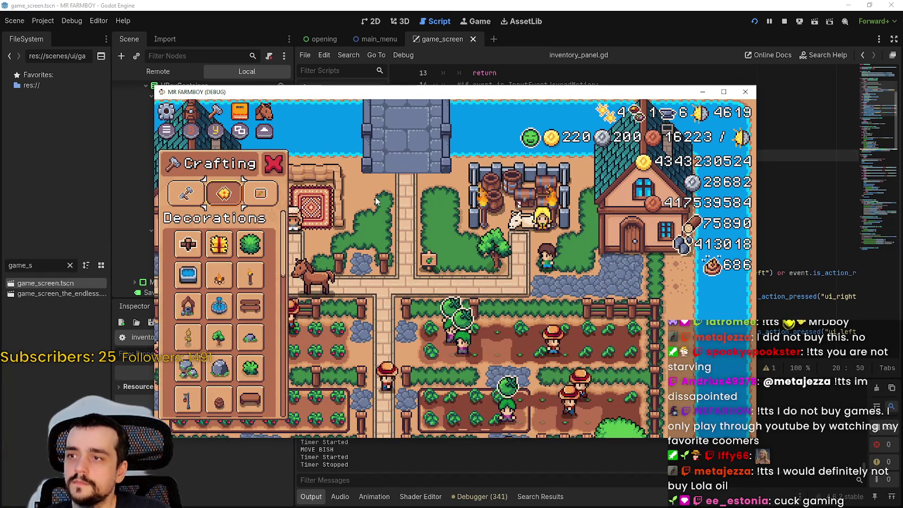
pyautogui.press('Escape')
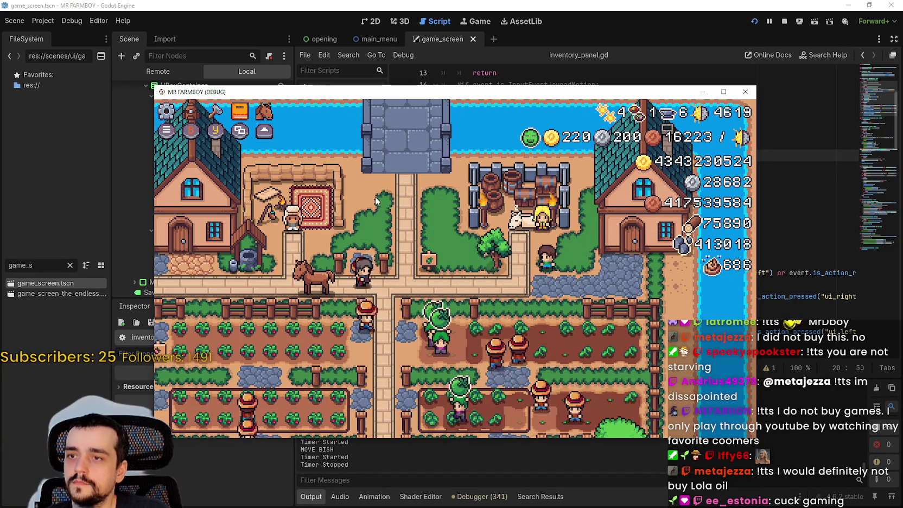
pyautogui.press('t')
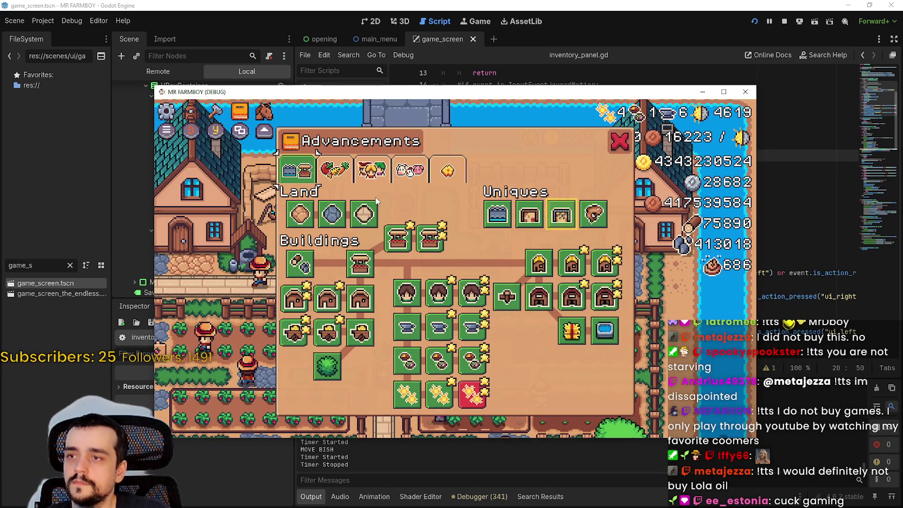
pyautogui.press('Escape')
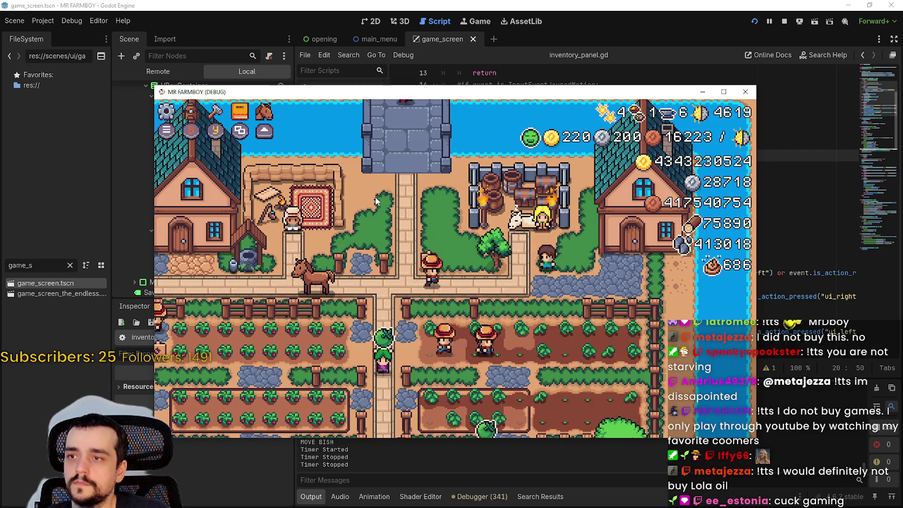
pyautogui.press('i')
pyautogui.press('i')
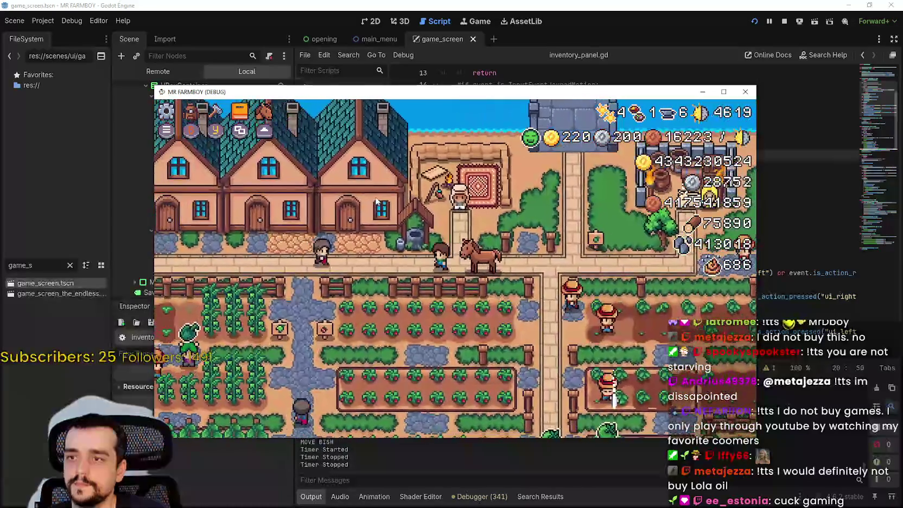
pyautogui.press('a')
# - Reopen and close Crafting and Advancements, then walk the player down and back up the farm
pyautogui.press('c')
pyautogui.press('Escape')
pyautogui.press('Escape')
pyautogui.press('Escape')
pyautogui.press('a')
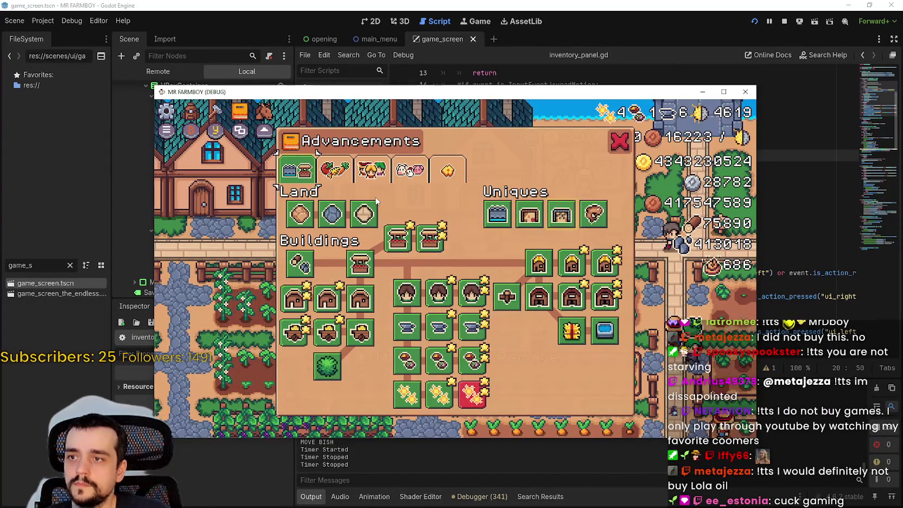
pyautogui.press('Escape')
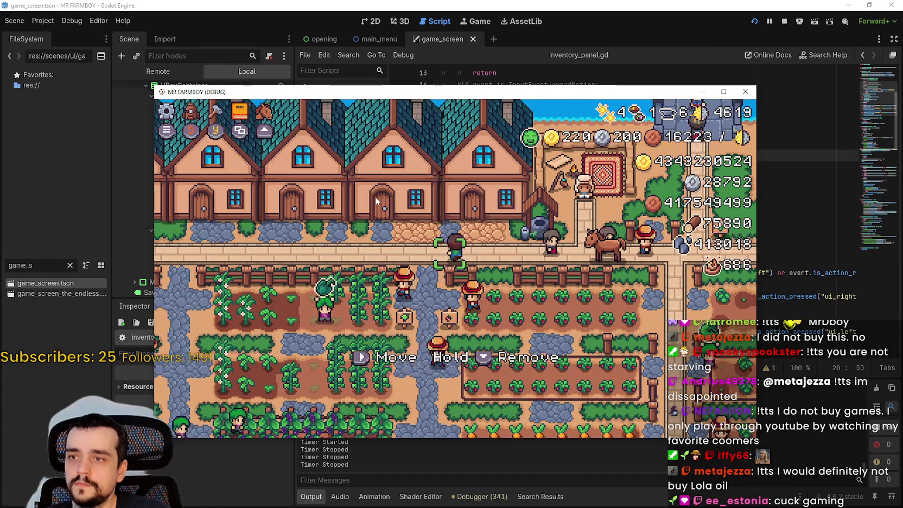
pyautogui.press('Right')
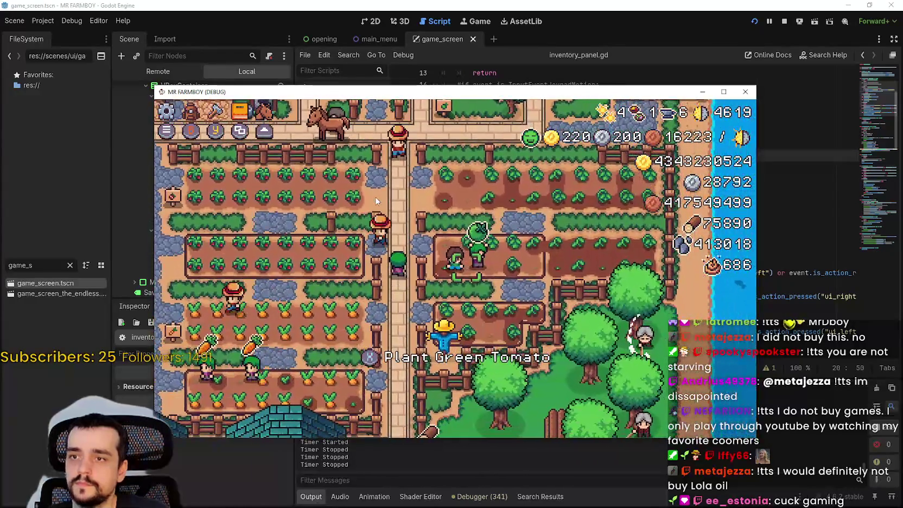
pyautogui.press('Up')
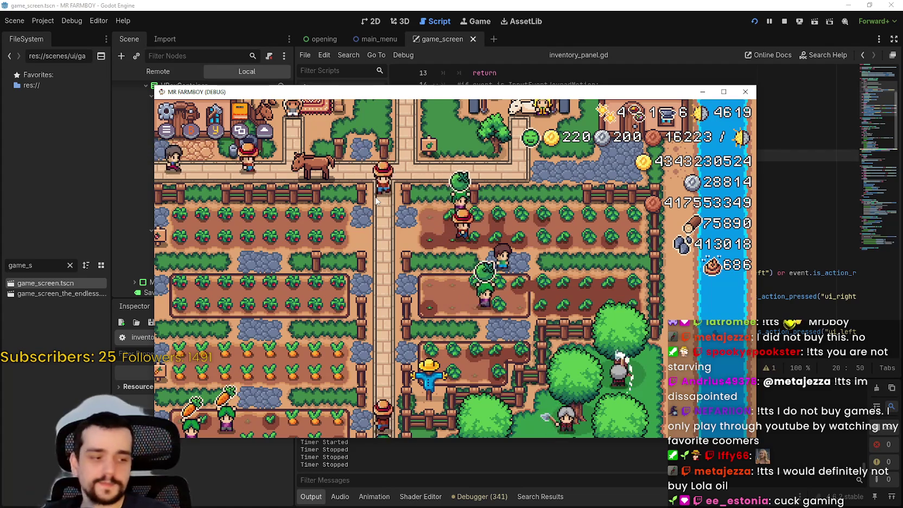
# - Step through the Stats & Inventory items, then open and dismiss the pause menu
pyautogui.press('i')
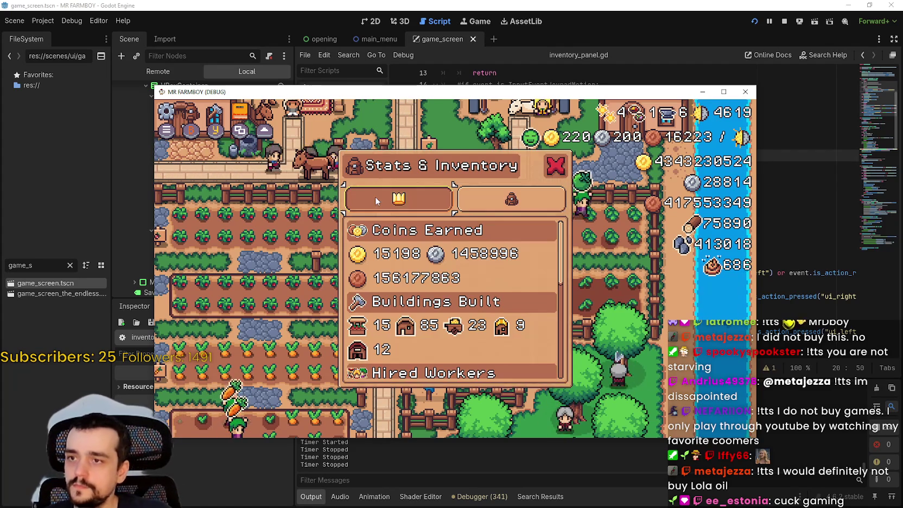
pyautogui.press('Down')
pyautogui.press('Down')
pyautogui.press('Down')
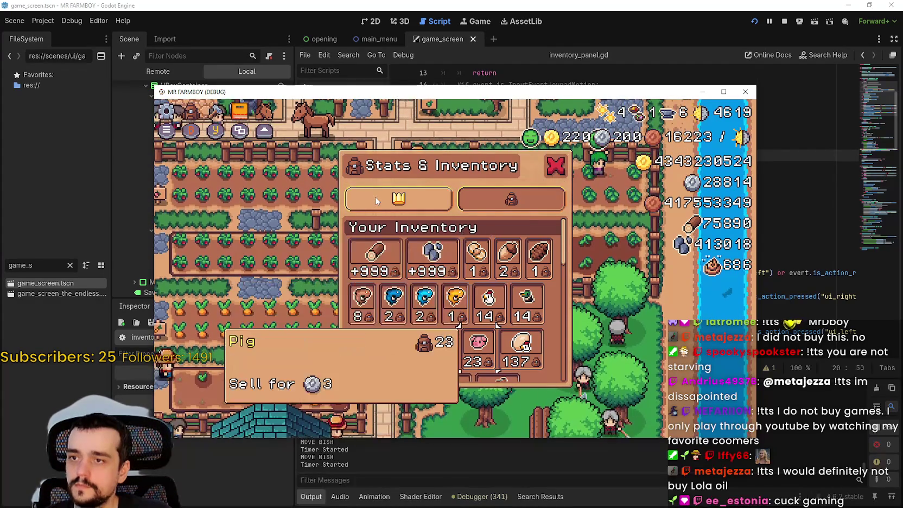
pyautogui.press('i')
pyautogui.press('i')
pyautogui.press('i')
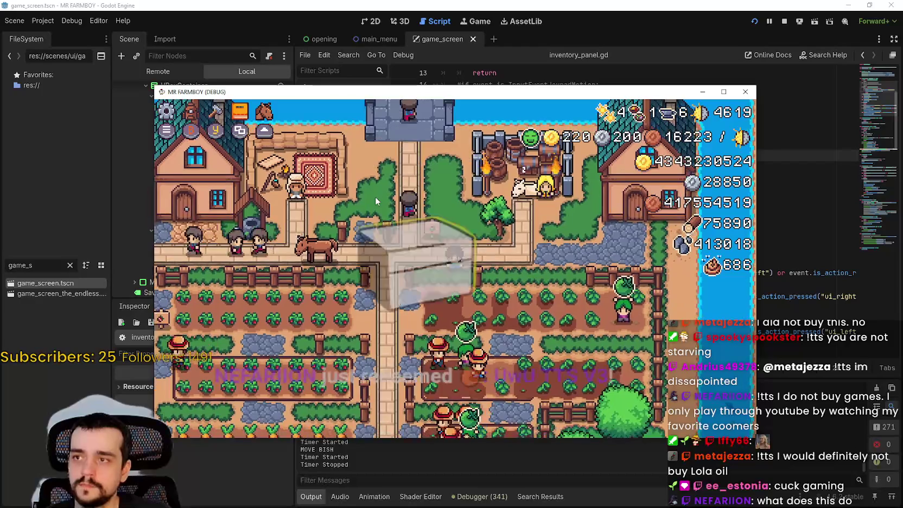
pyautogui.press('Escape')
pyautogui.press('Escape')
pyautogui.press('c')
pyautogui.press('c')
pyautogui.press('Escape')
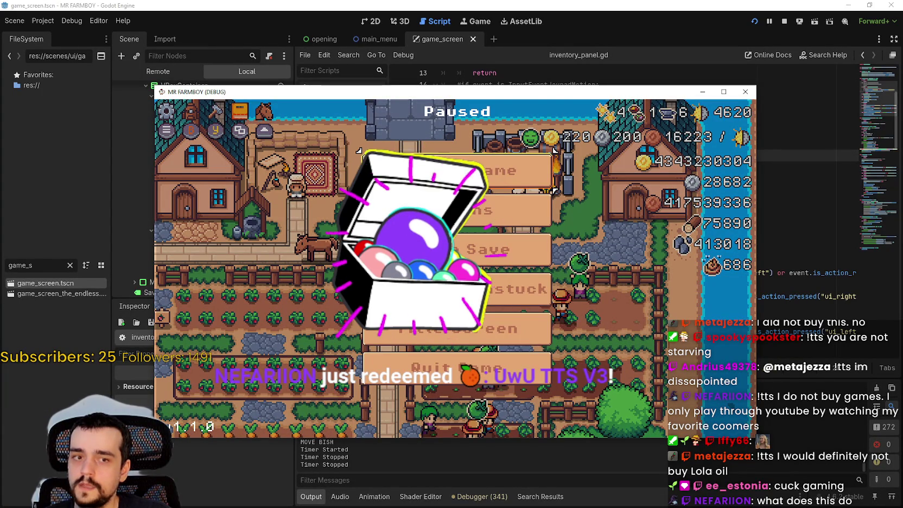
# - Open the game's Options and arrow between the Video, Audio and Accessibility tabs
pyautogui.click(376, 198)
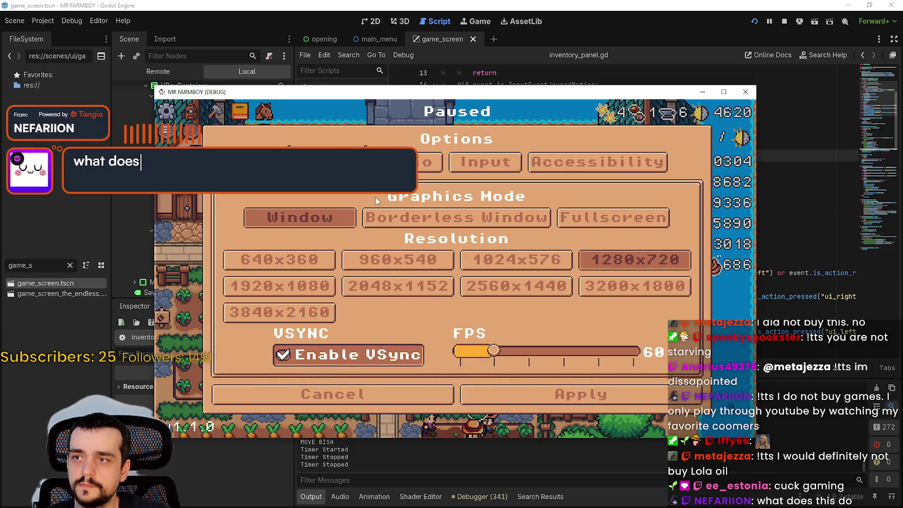
pyautogui.press('Right')
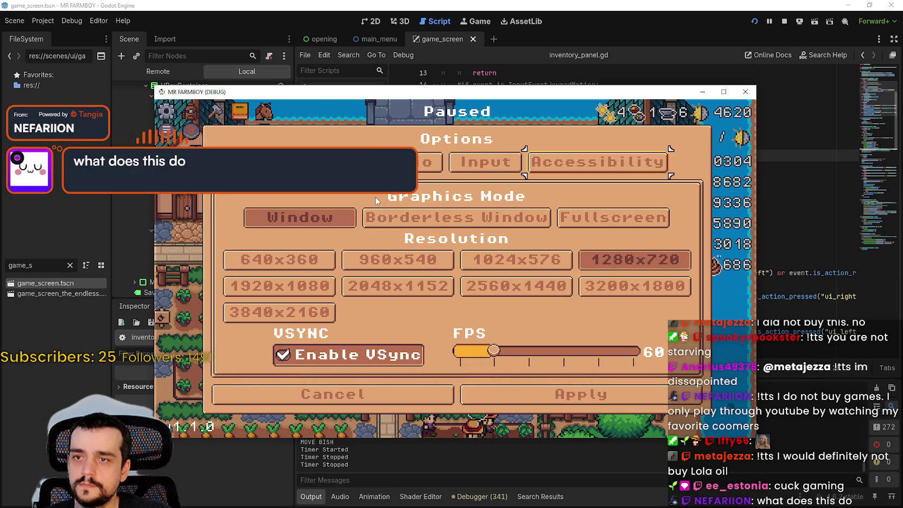
pyautogui.press('Left')
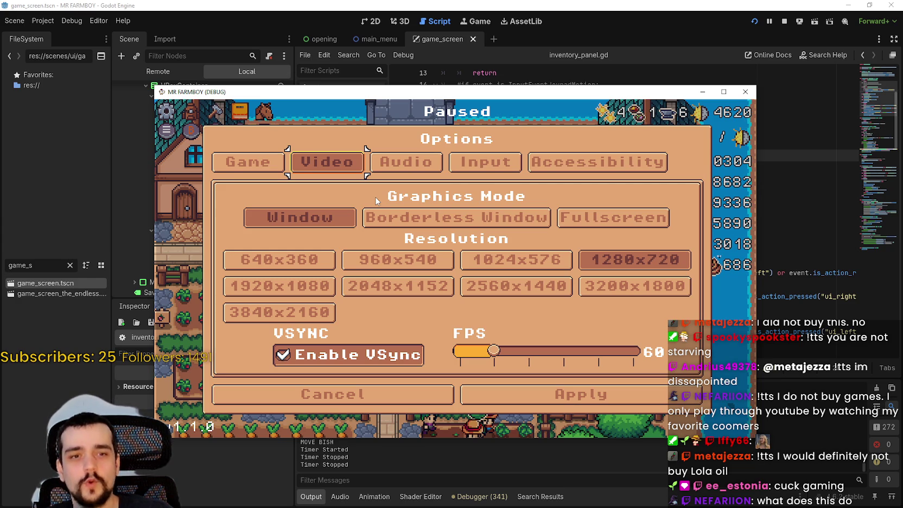
pyautogui.press('Right')
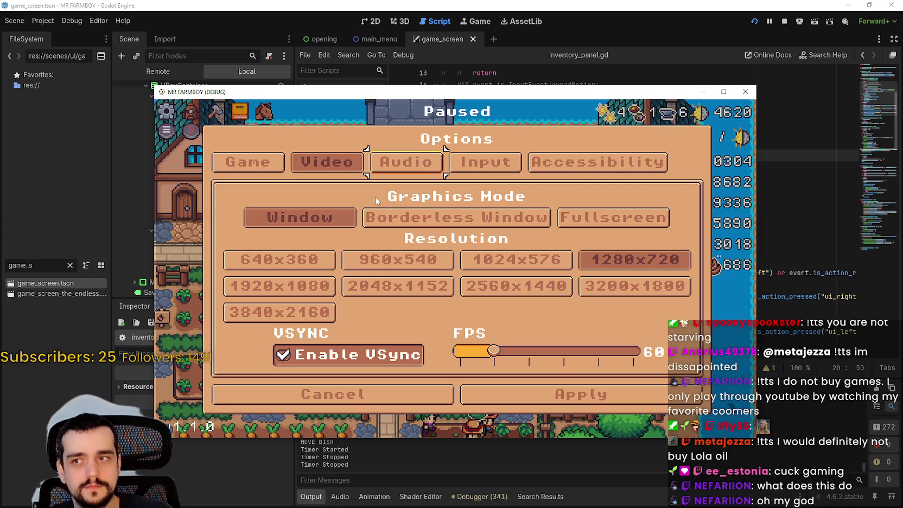
pyautogui.press('Left')
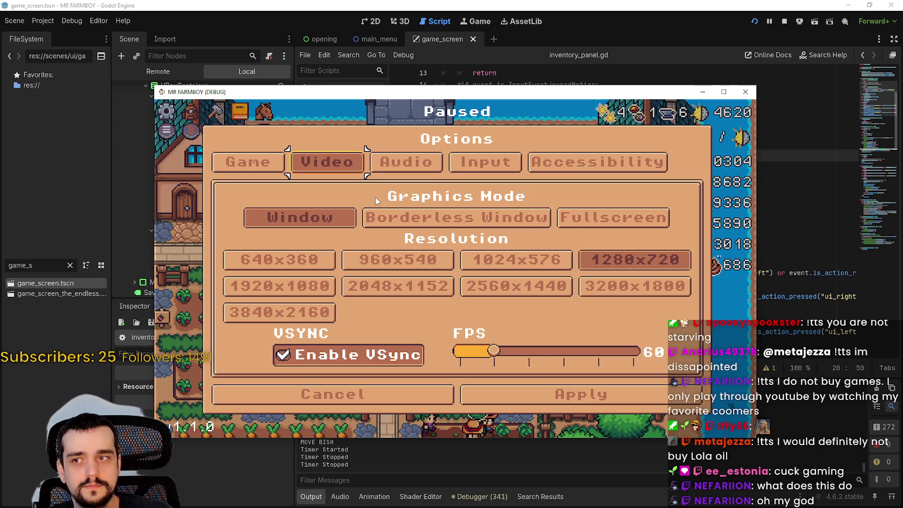
pyautogui.press('Up')
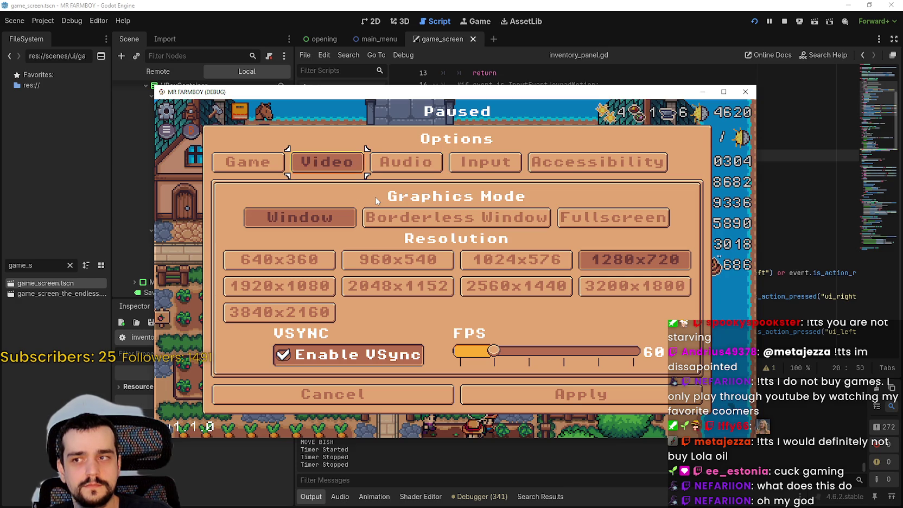
pyautogui.press('Right')
pyautogui.press('Right')
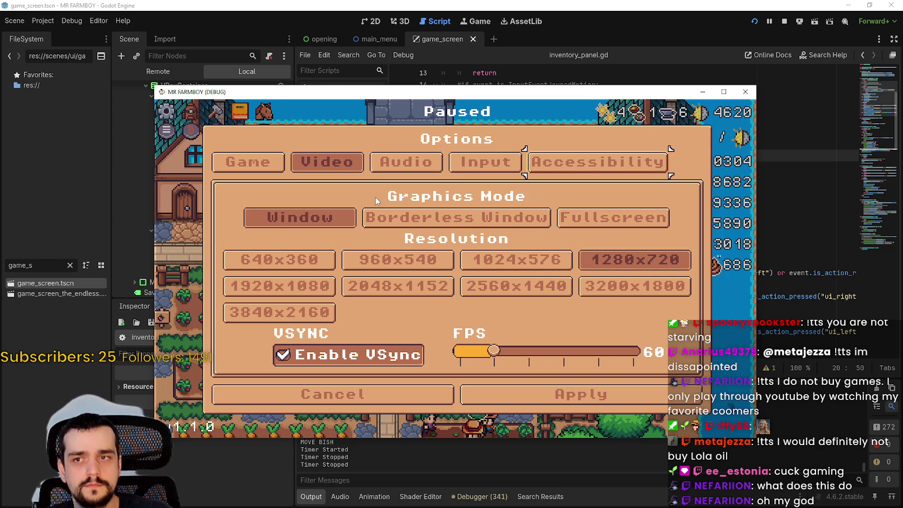
pyautogui.press('Left')
pyautogui.press('Left')
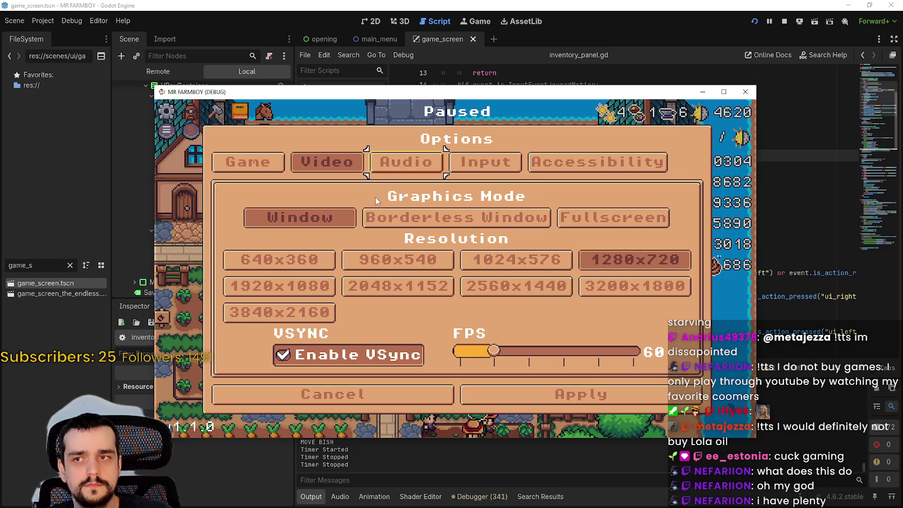
pyautogui.press('Left')
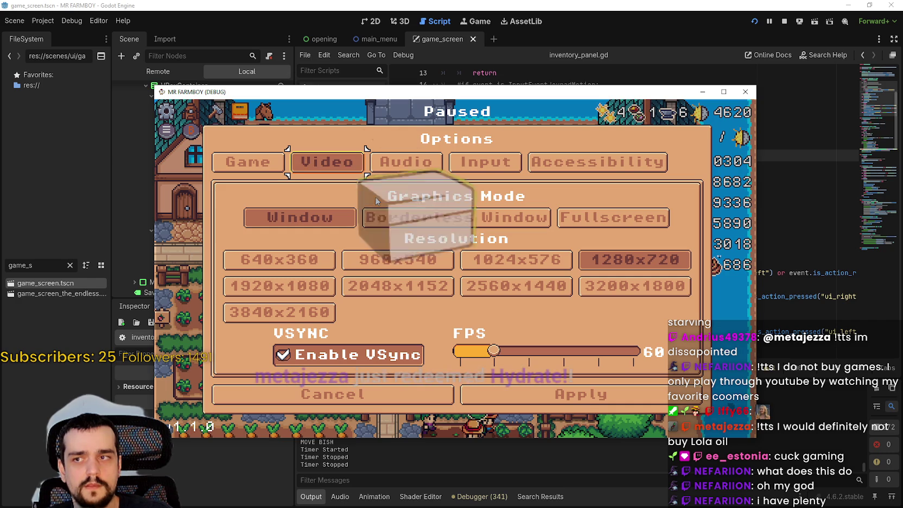
# - Switch Options to Game and back, close to the pause menu, arrow its items, then return to the editor
pyautogui.press('q')
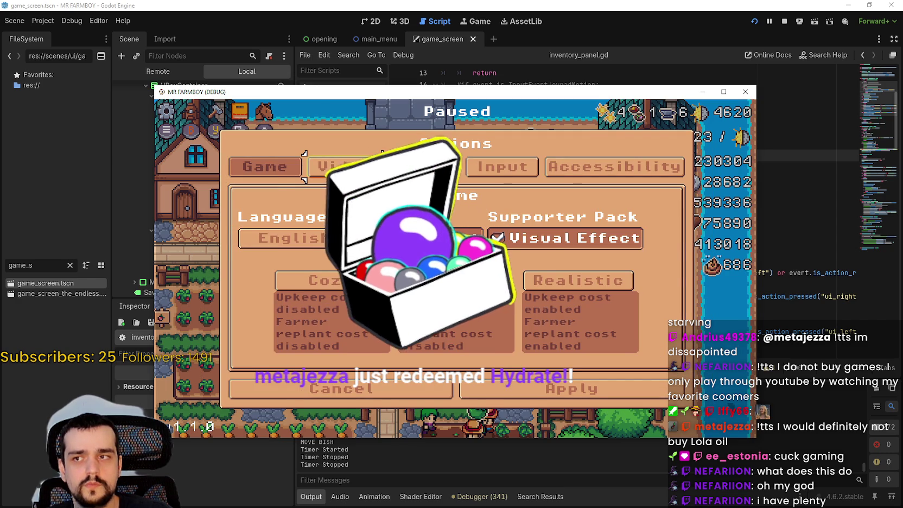
pyautogui.press('e')
pyautogui.press('Escape')
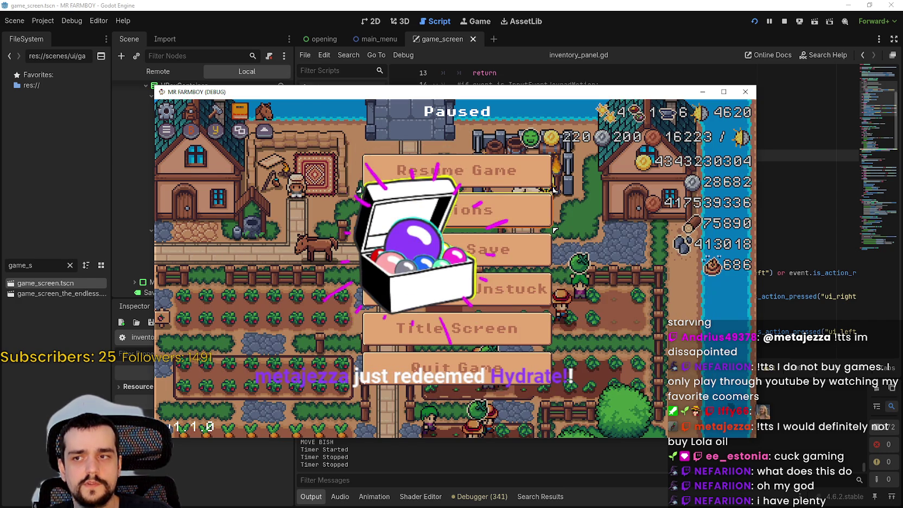
pyautogui.press('Up')
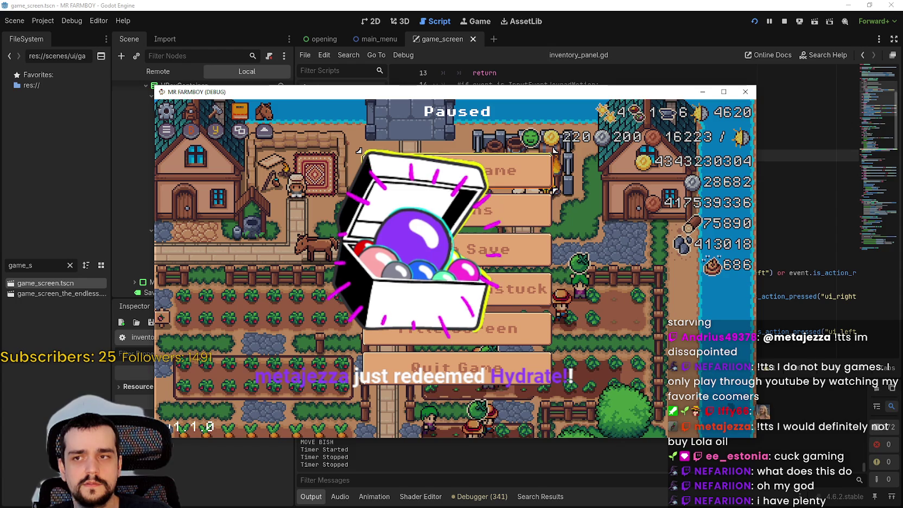
pyautogui.press('Down')
pyautogui.press('Down')
pyautogui.press('Down')
pyautogui.press('Up')
pyautogui.press('Up')
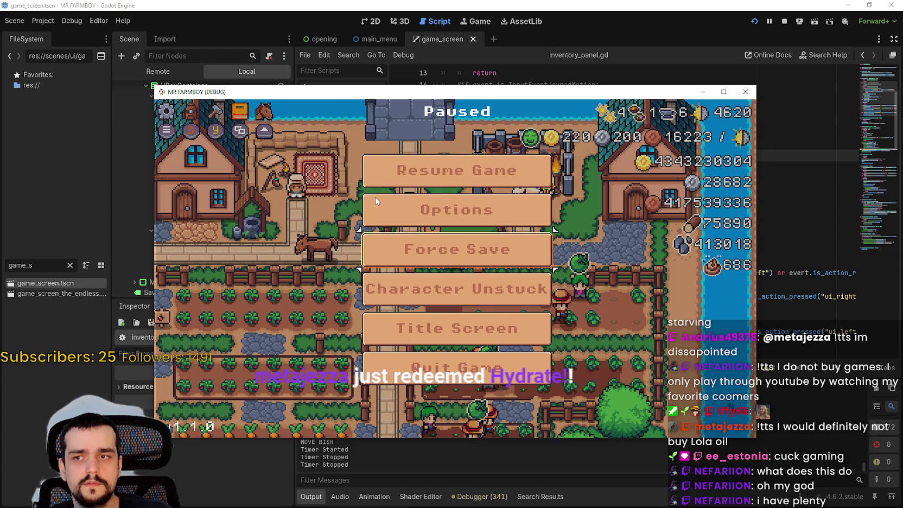
pyautogui.press('Up')
pyautogui.hotkey('alt', 'Tab')
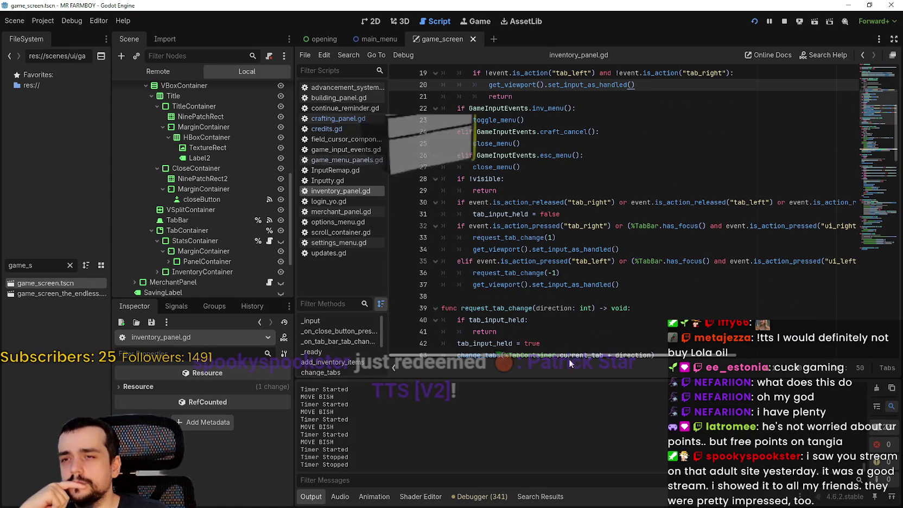
# - Inspect inventory_panel.gd's request_tab_change lines and the returns on lines 37, 36, 29 and 16
pyautogui.moveTo(627, 357); pyautogui.dragTo(750, 329)
pyautogui.moveTo(684, 308); pyautogui.dragTo(678, 300)
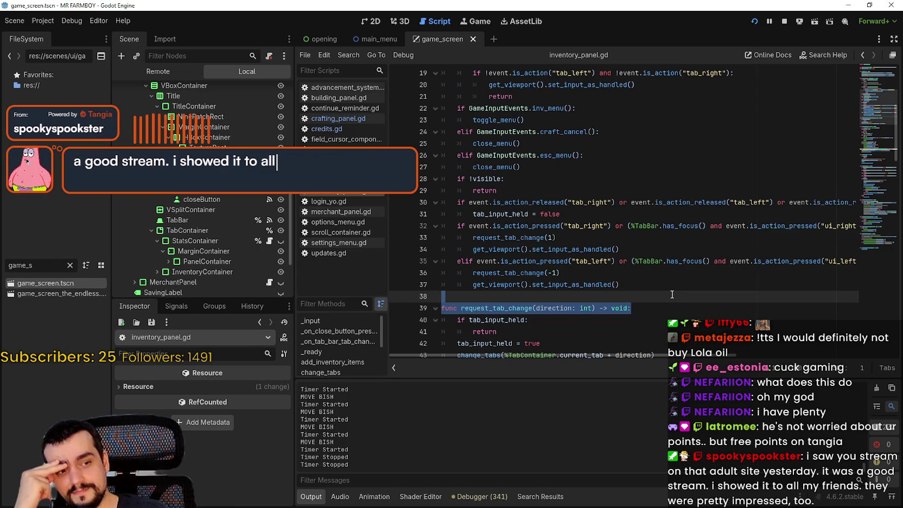
pyautogui.click(616, 285)
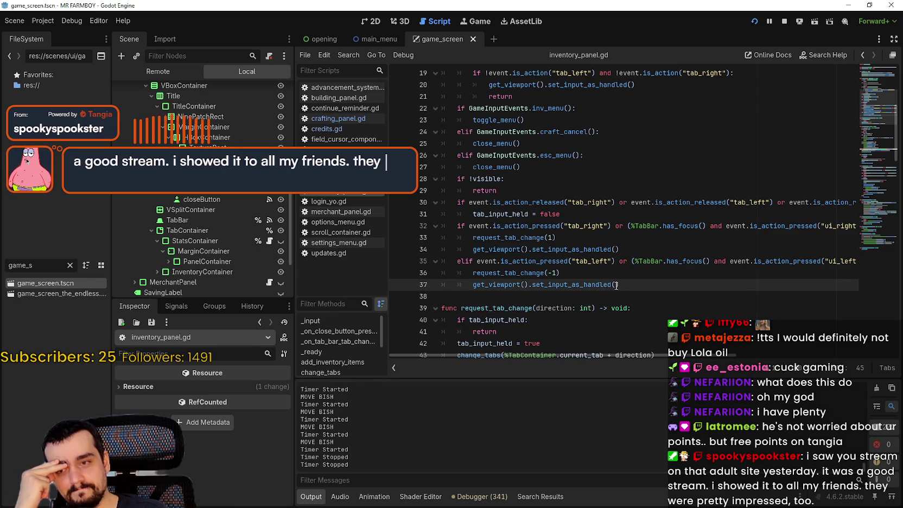
pyautogui.click(611, 276)
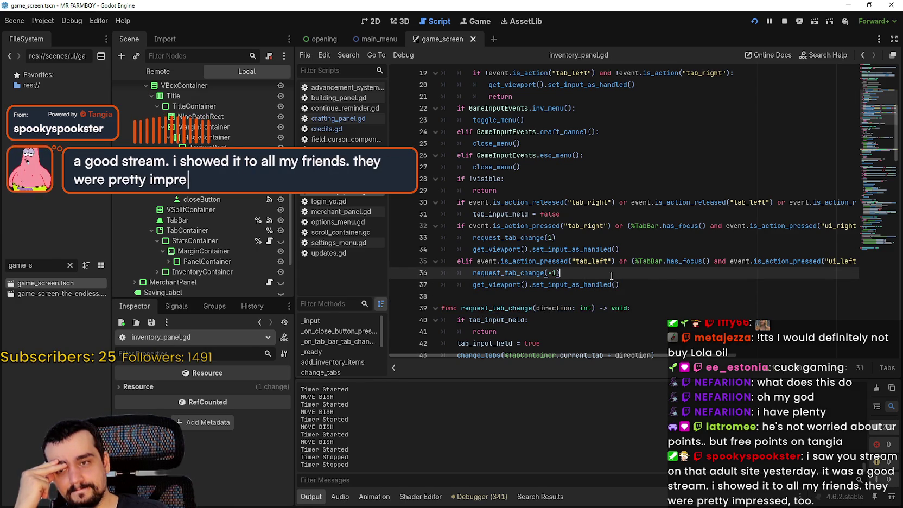
pyautogui.click(545, 190)
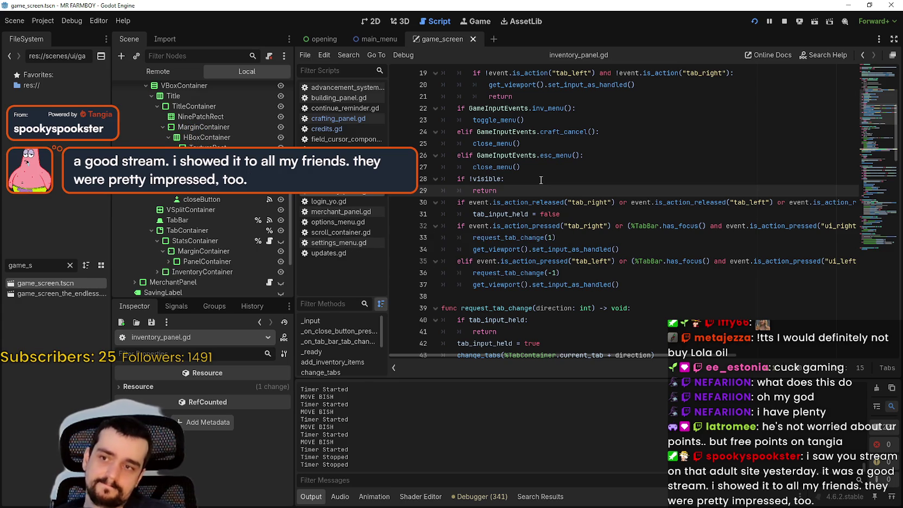
pyautogui.scroll(2, 542, 188)
pyautogui.scroll(4, 542, 192)
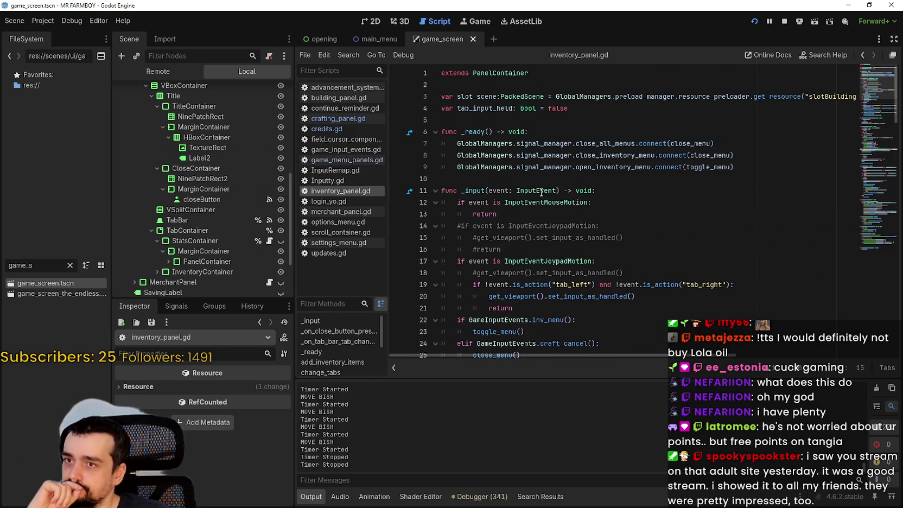
pyautogui.click(574, 248)
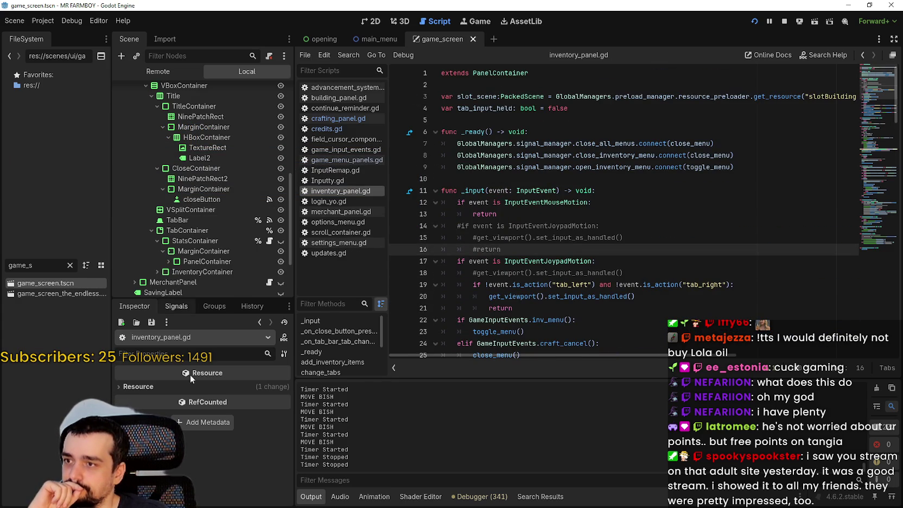
# - Drag the Scene/Inspector splitter down to show more of the scene tree
pyautogui.moveTo(200, 298); pyautogui.dragTo(201, 324)
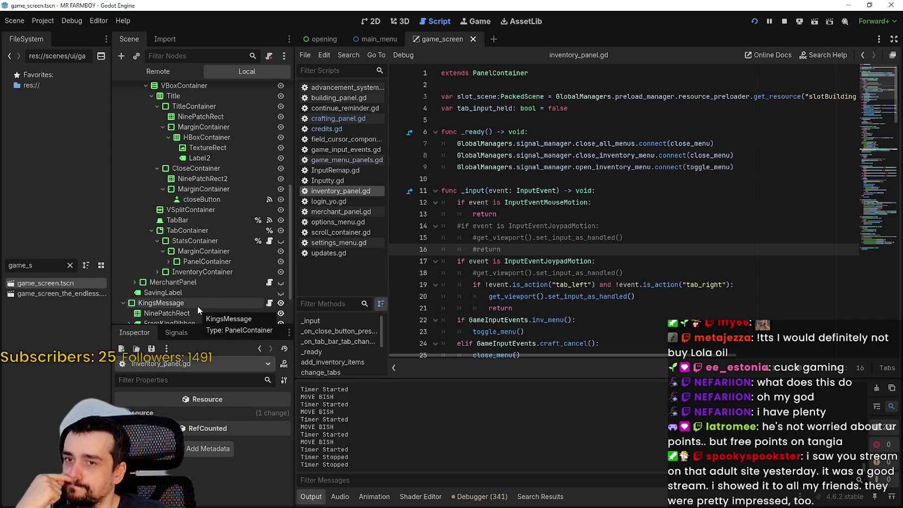
pyautogui.scroll(-1, 597, 309)
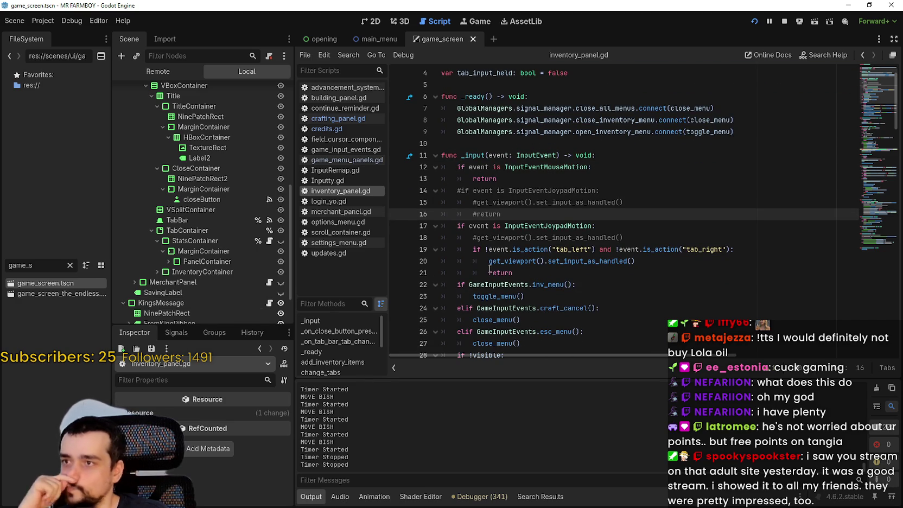
pyautogui.scroll(3, 125, 157)
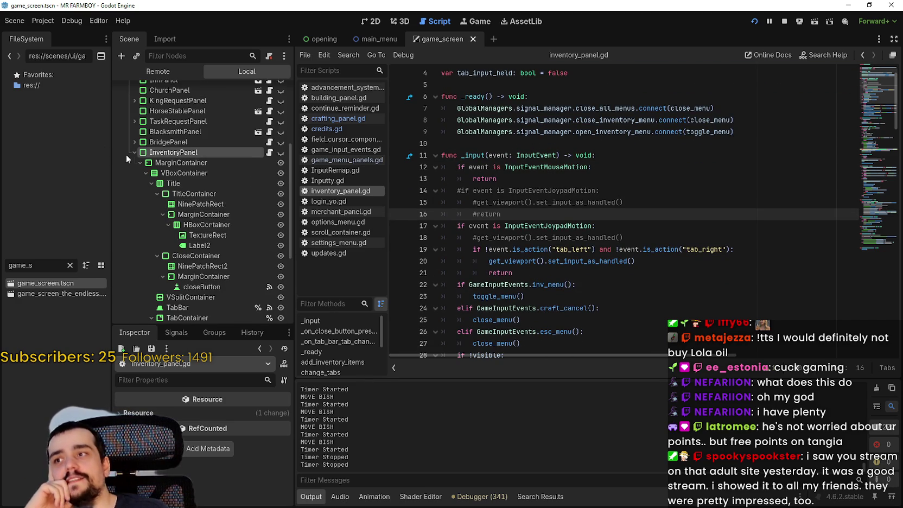
# - Collapse InventoryPanel, put the caret on line 21's return, and launch the game with F6
pyautogui.click(135, 157)
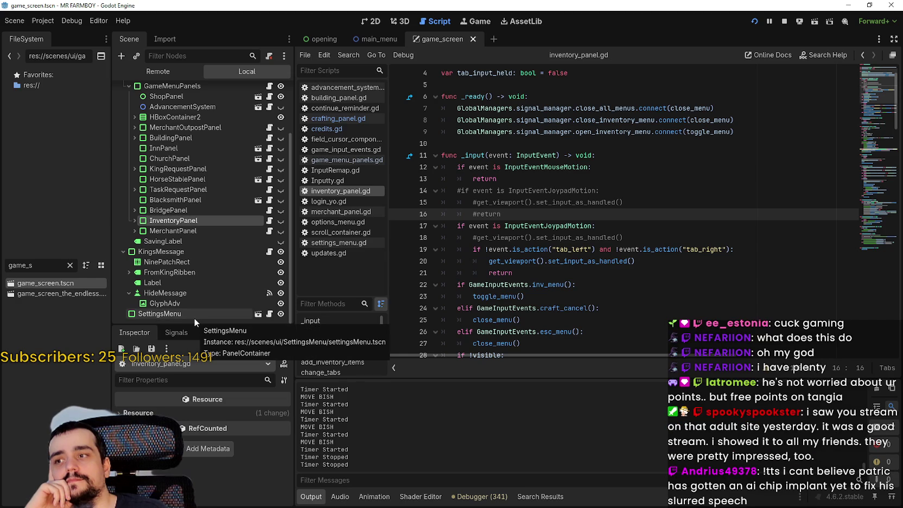
pyautogui.click(512, 273)
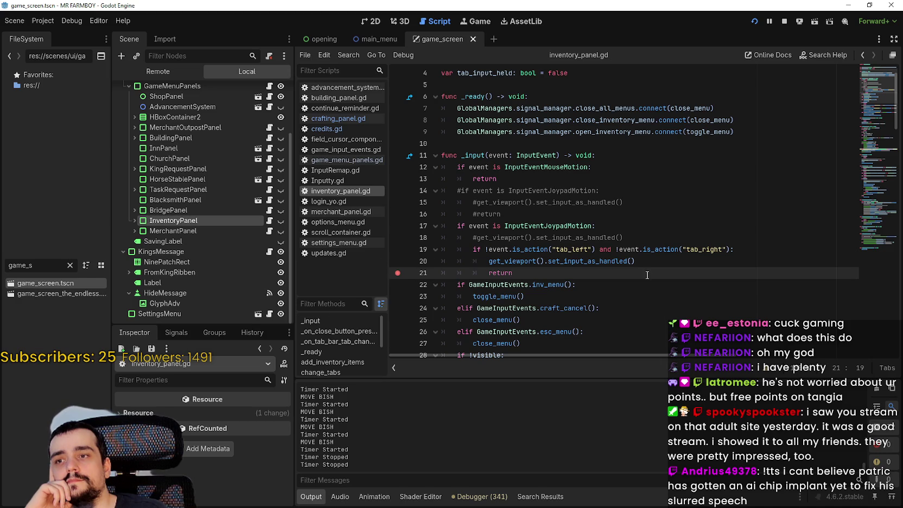
pyautogui.press('F6')
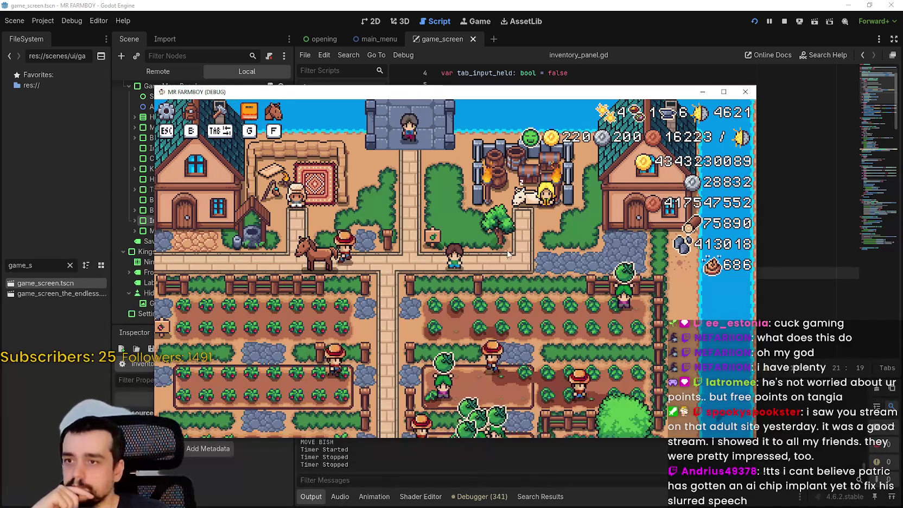
# - Test pause-menu focus moving between Title Screen, Force Save and Options, then open Options
pyautogui.press('Escape')
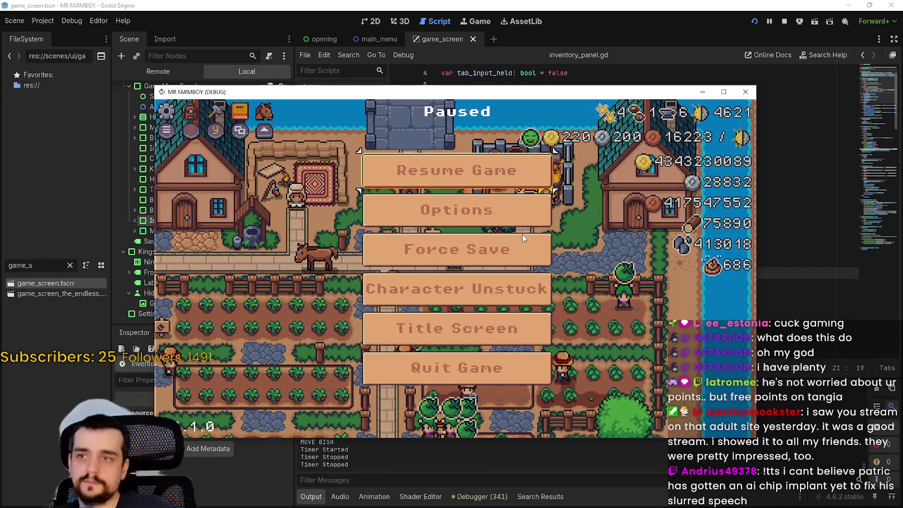
pyautogui.press('Down')
pyautogui.press('Down')
pyautogui.press('Down')
pyautogui.press('Up')
pyautogui.press('Up')
pyautogui.press('Down')
pyautogui.press('Down')
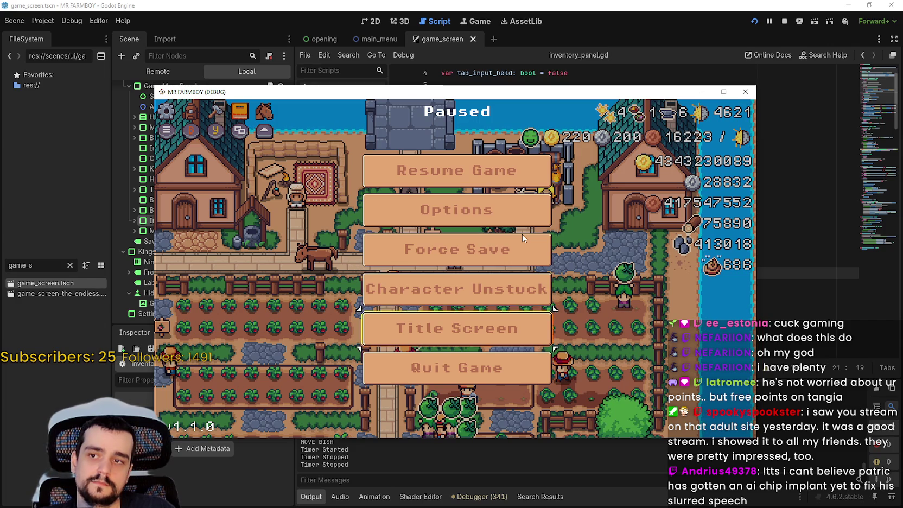
pyautogui.press('Up')
pyautogui.press('Up')
pyautogui.press('Up')
pyautogui.press('Up')
pyautogui.press('Down')
pyautogui.press('Down')
pyautogui.press('Up')
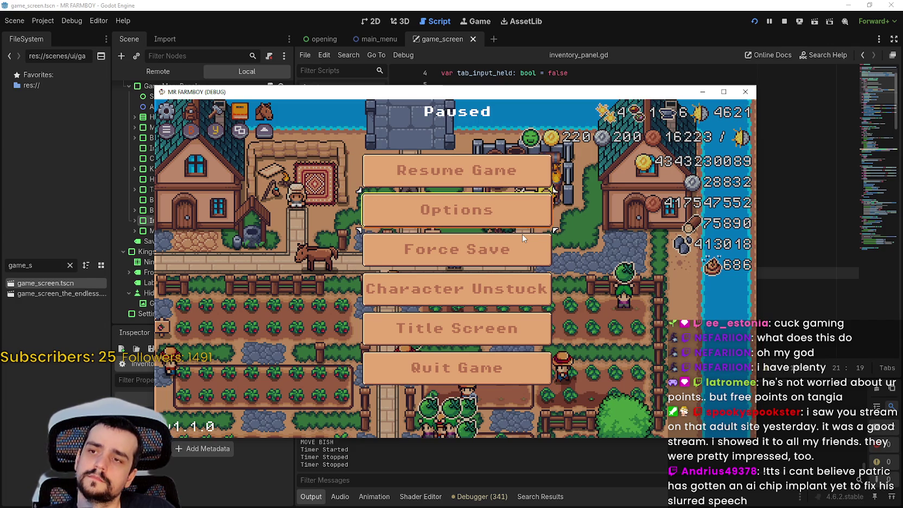
pyautogui.press('Return')
pyautogui.press('Down')
pyautogui.press('Down')
pyautogui.press('Down')
pyautogui.press('Down')
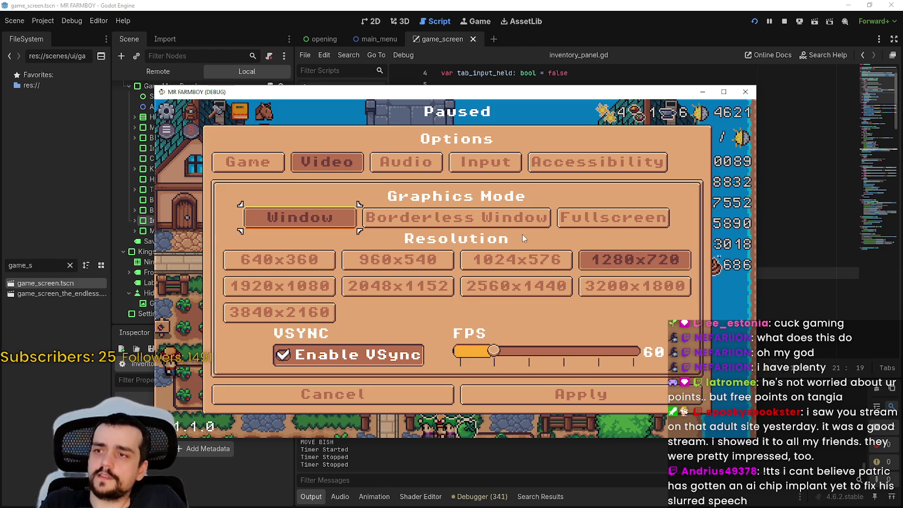
# - Step through the Game, Video, Audio and accessibility options pages, then cancel Options
pyautogui.press('Left')
pyautogui.press('Right')
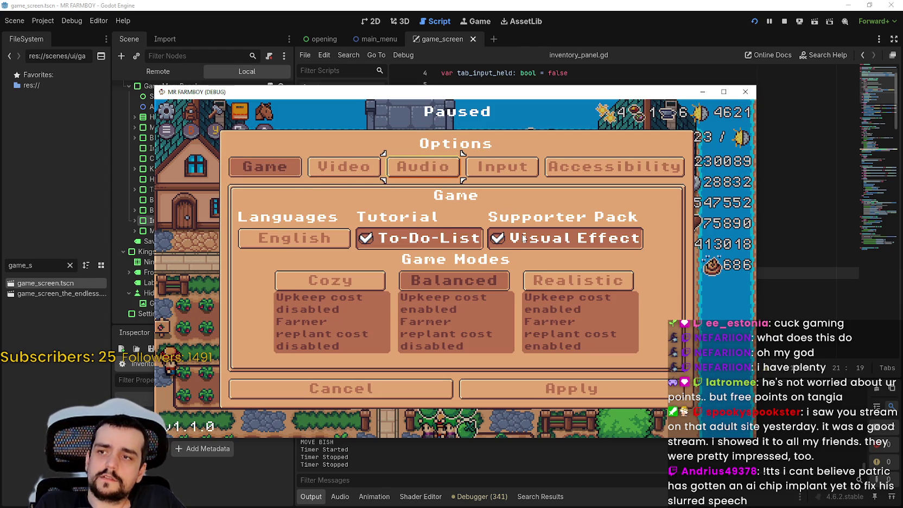
pyautogui.press('Right')
pyautogui.press('Right')
pyautogui.press('Right')
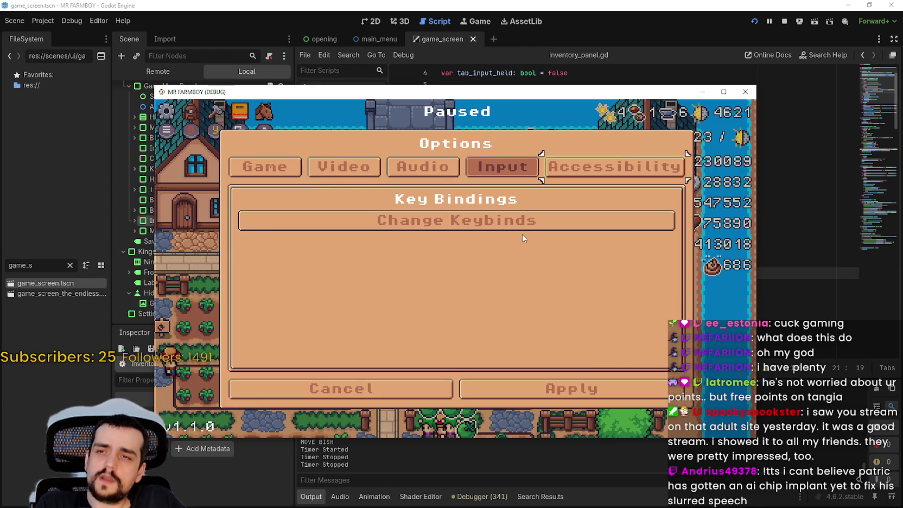
pyautogui.press('Down')
pyautogui.press('Down')
pyautogui.press('Down')
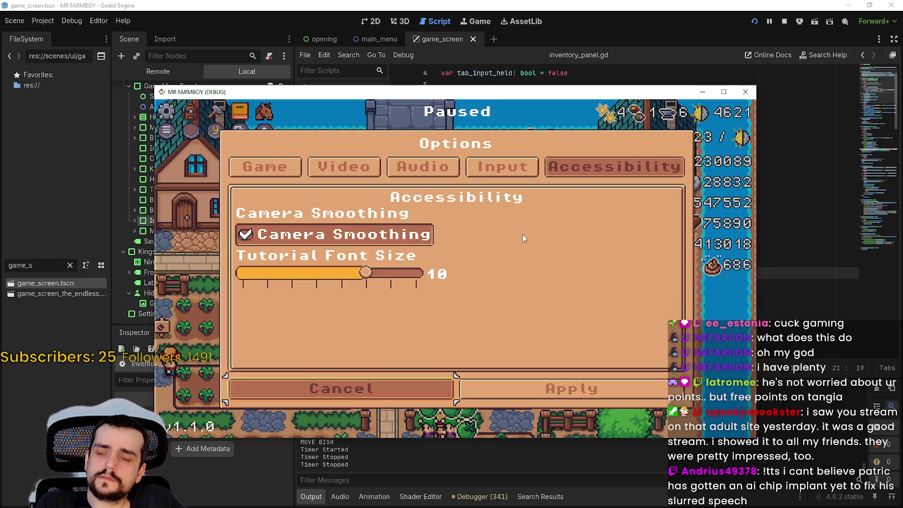
pyautogui.press('Return')
pyautogui.press('Down')
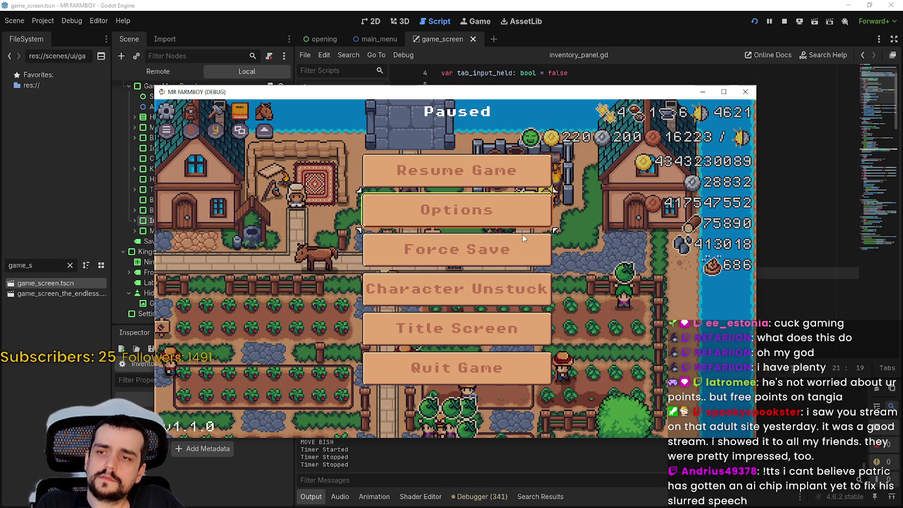
# - Resume the game from the pause menu and continue the debugger past the line 21 breakpoint
pyautogui.press('Down')
pyautogui.press('Up')
pyautogui.press('Up')
pyautogui.press('Up')
pyautogui.press('Return')
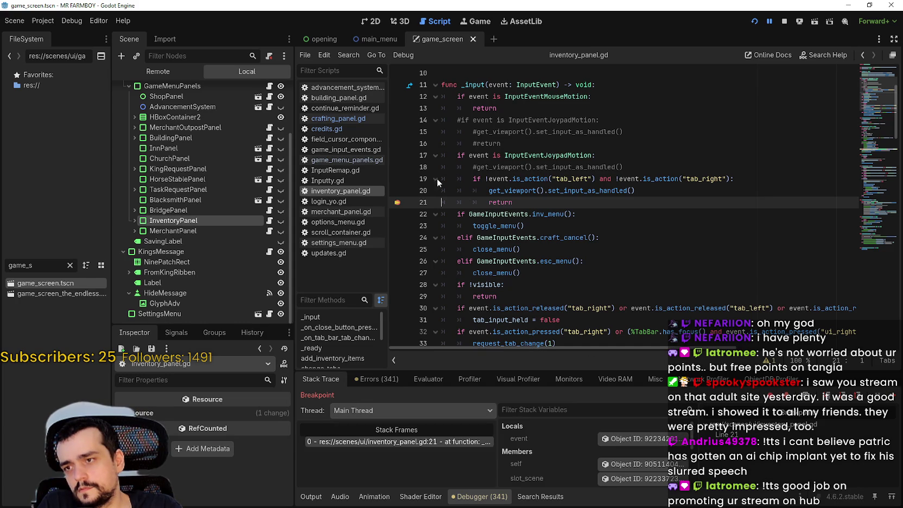
pyautogui.click(889, 401)
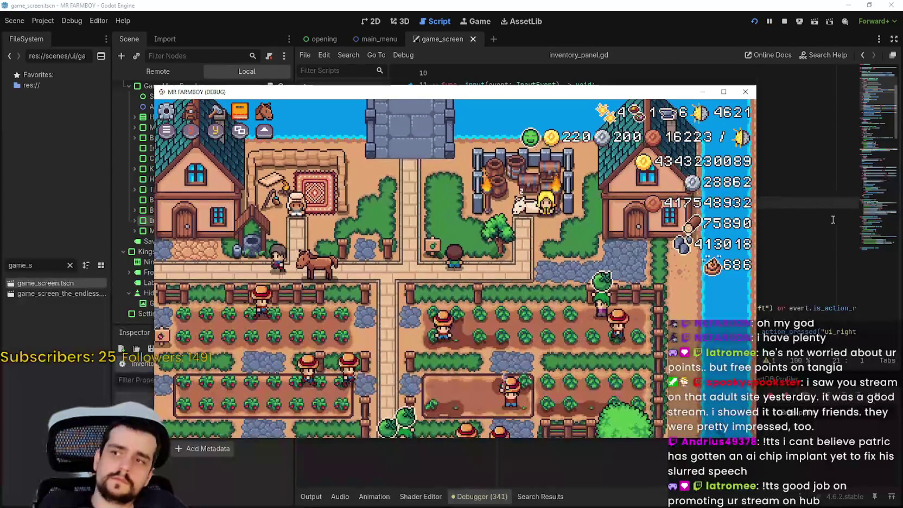
# - Open and close the pause menu, then toggle Stats & Inventory and switch to its stats page
pyautogui.press('Escape')
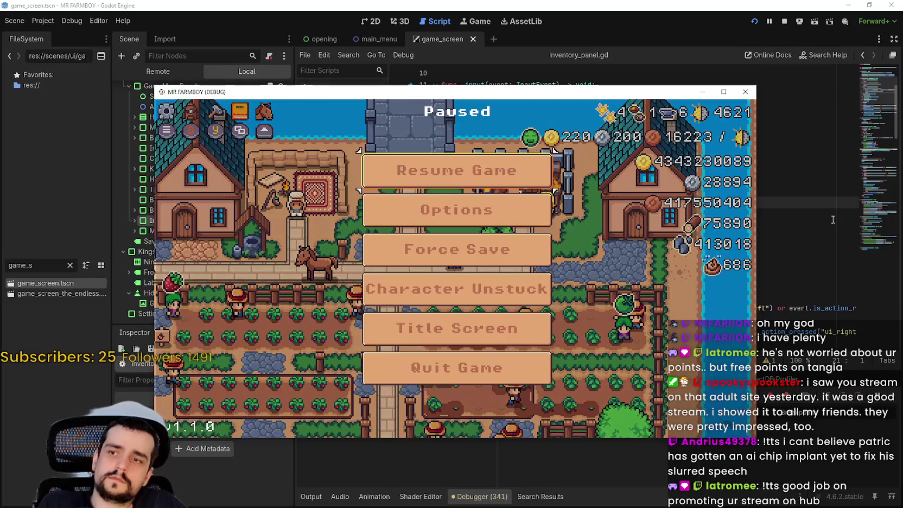
pyautogui.press('Down')
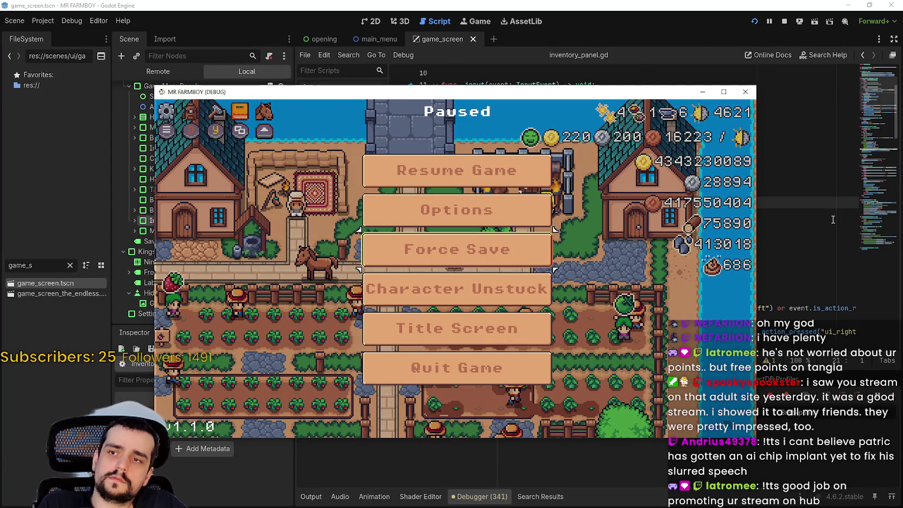
pyautogui.press('Down')
pyautogui.press('Escape')
pyautogui.press('i')
pyautogui.press('i')
pyautogui.press('i')
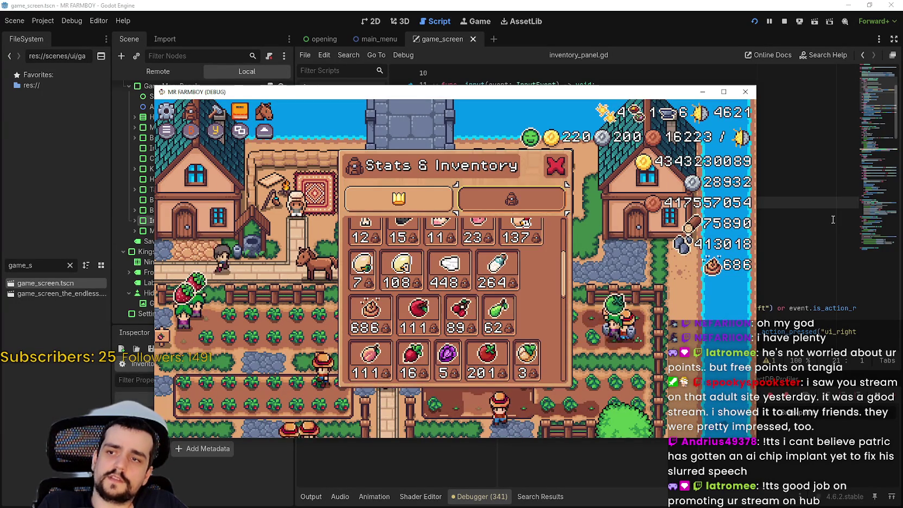
pyautogui.press('Left')
pyautogui.press('i')
pyautogui.press('i')
# - Browse the Advancements entries and close them, then open and dismiss the pause menu
pyautogui.press('Left')
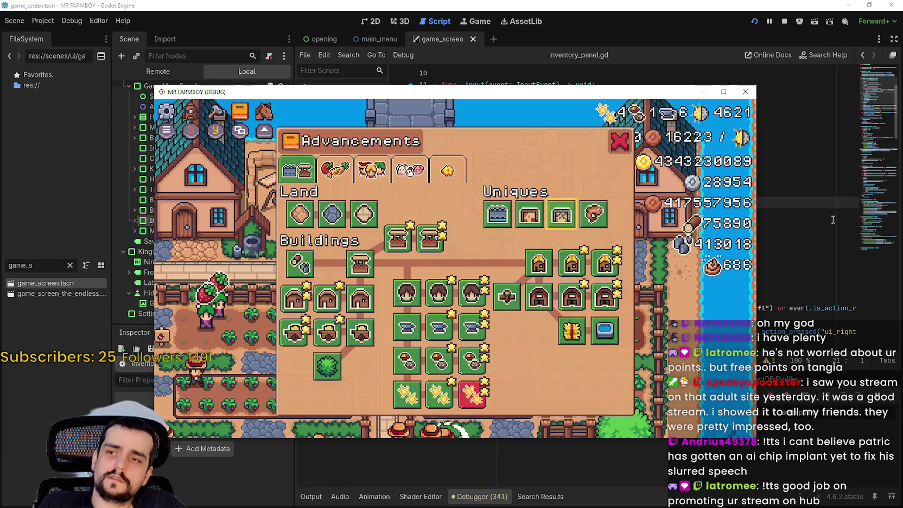
pyautogui.press('Down')
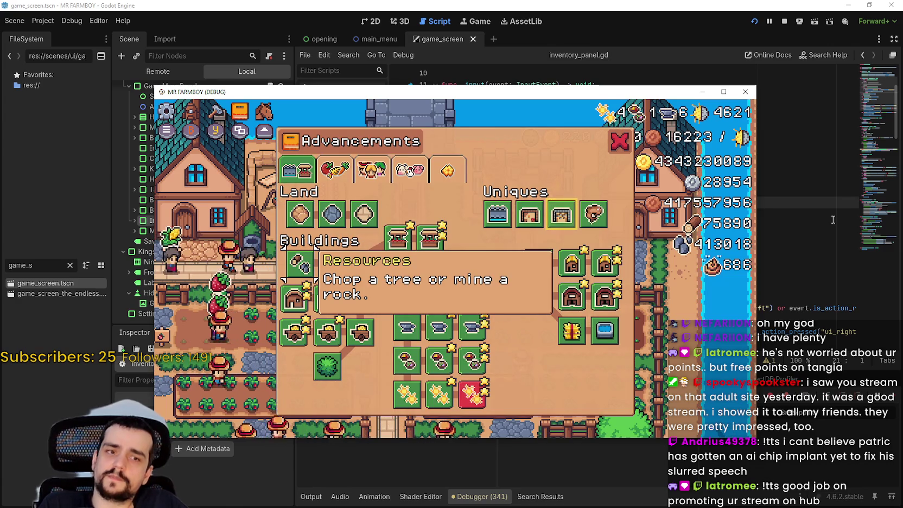
pyautogui.press('Escape')
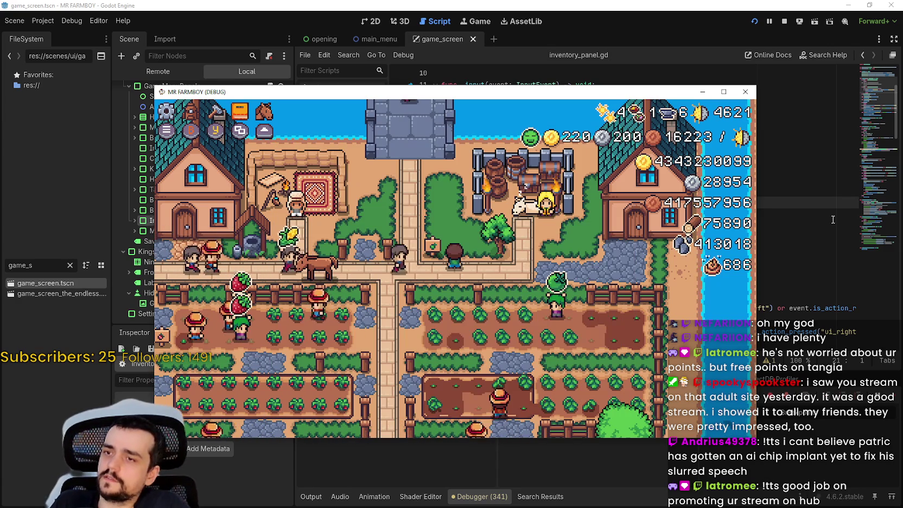
pyautogui.press('Escape')
pyautogui.press('Down')
pyautogui.press('Down')
pyautogui.press('Down')
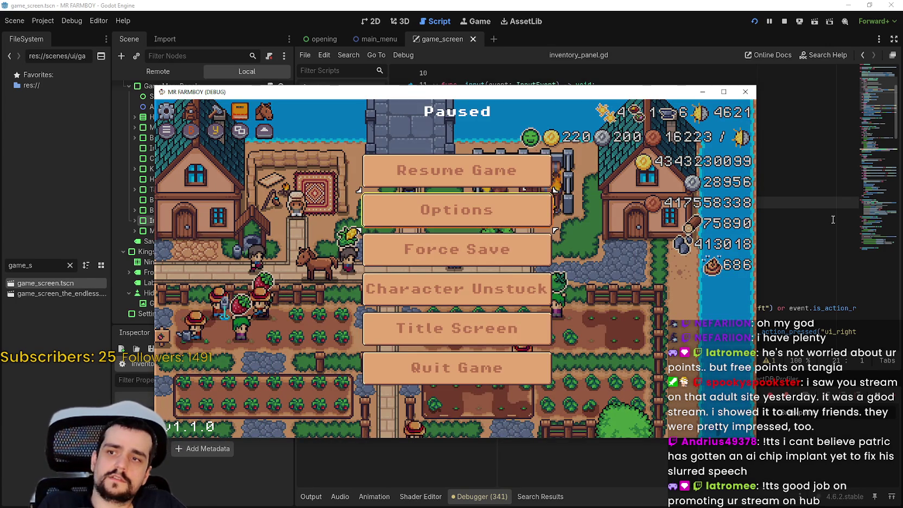
pyautogui.press('Escape')
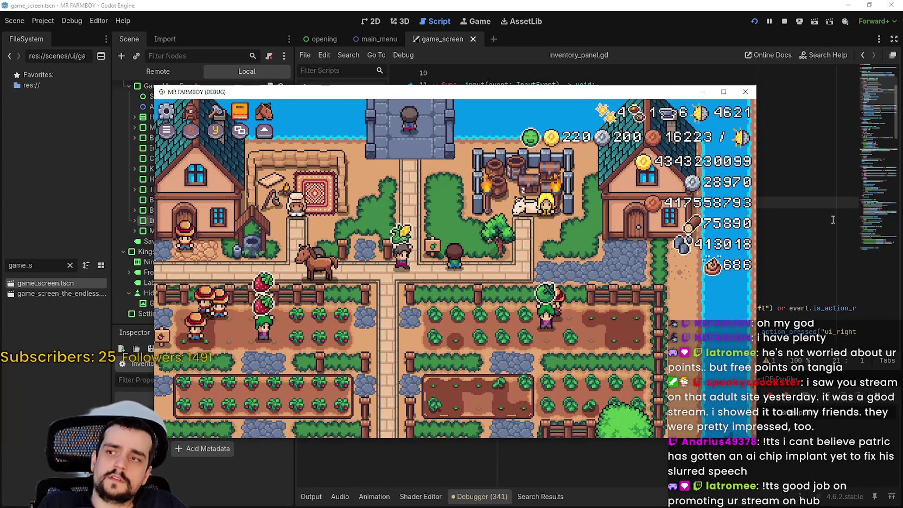
# - Open and close Crafting, Stats & Inventory and Advancements one after another
pyautogui.press('c')
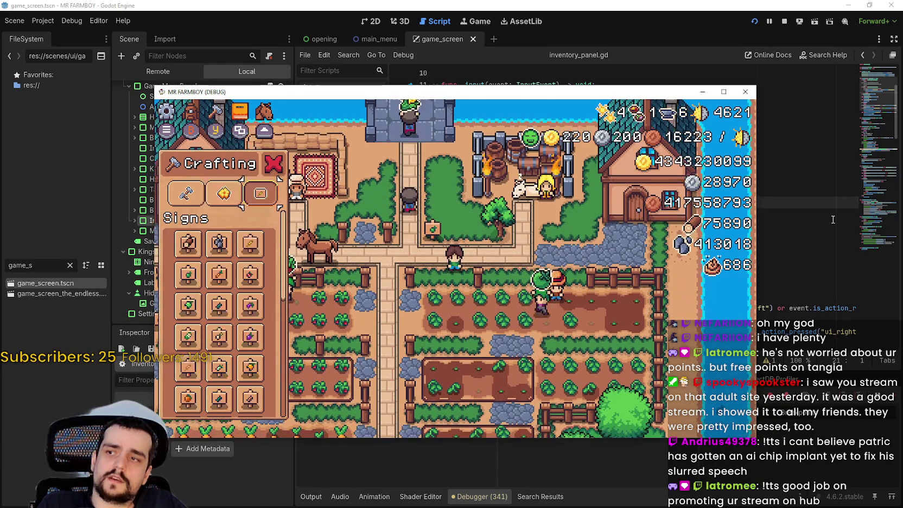
pyautogui.press('Escape')
pyautogui.press('i')
pyautogui.press('Escape')
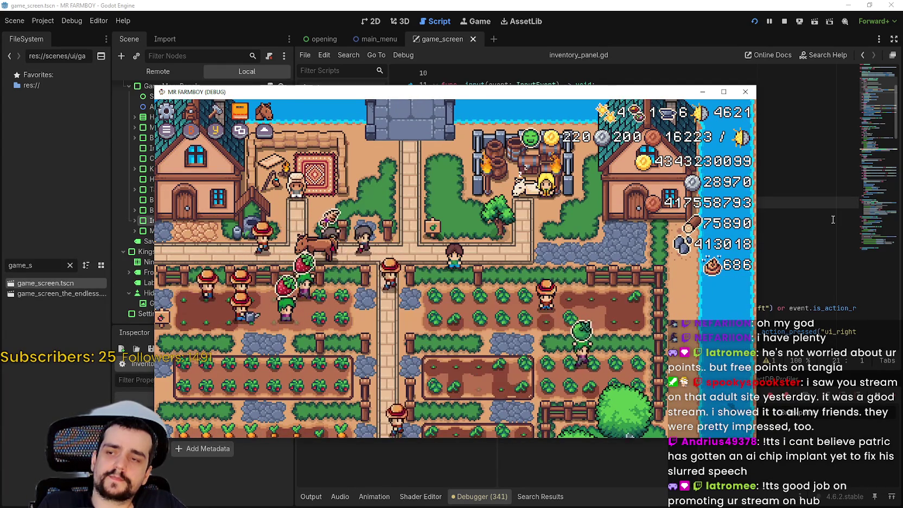
pyautogui.press('a')
pyautogui.press('Escape')
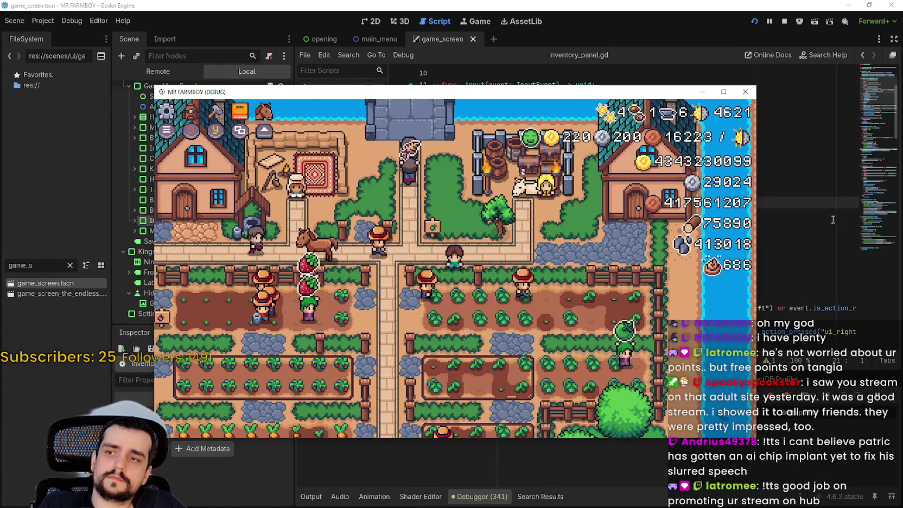
# - From the pause menu open Options, move through Video resolution and Game settings, then resume play
pyautogui.press('Escape')
pyautogui.press('Down')
pyautogui.press('Down')
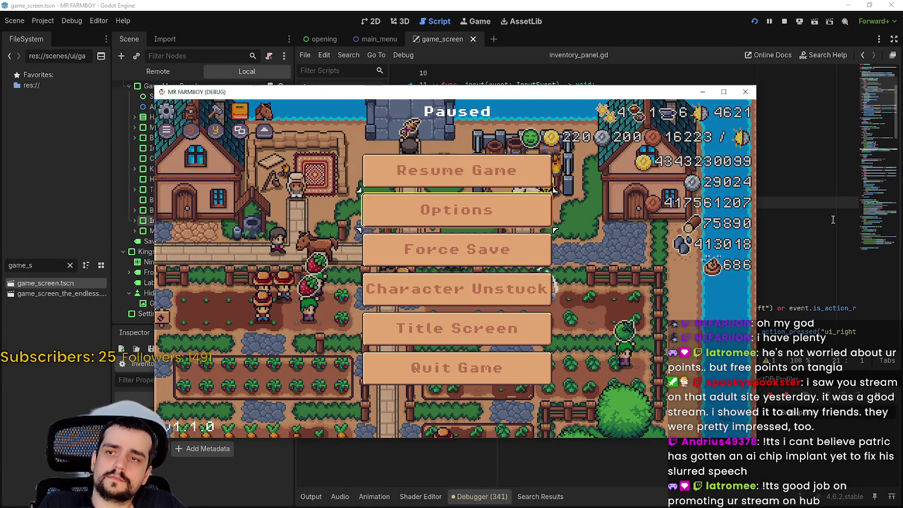
pyautogui.press('Return')
pyautogui.press('Down')
pyautogui.press('Up')
pyautogui.press('Return')
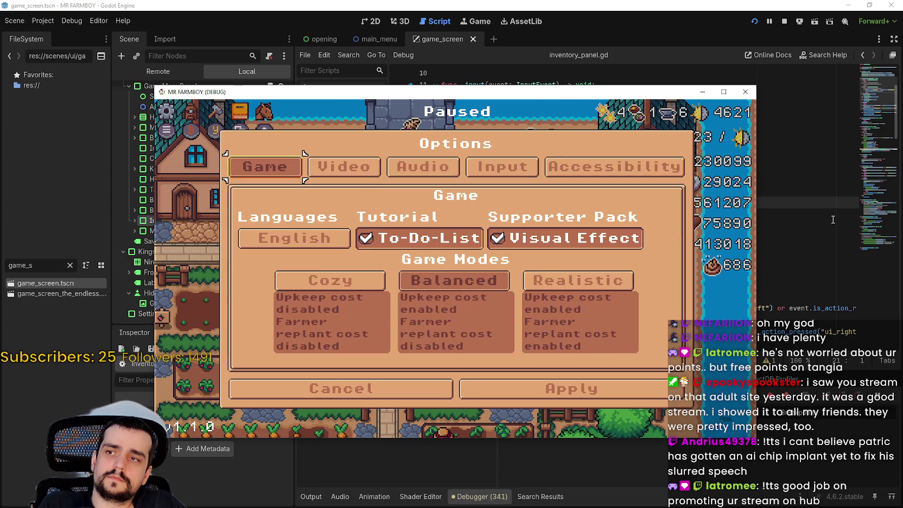
pyautogui.press('Escape')
pyautogui.press('Escape')
# - Walk across the farm and browse Crafting's items and Signs category before closing it
pyautogui.press('Left')
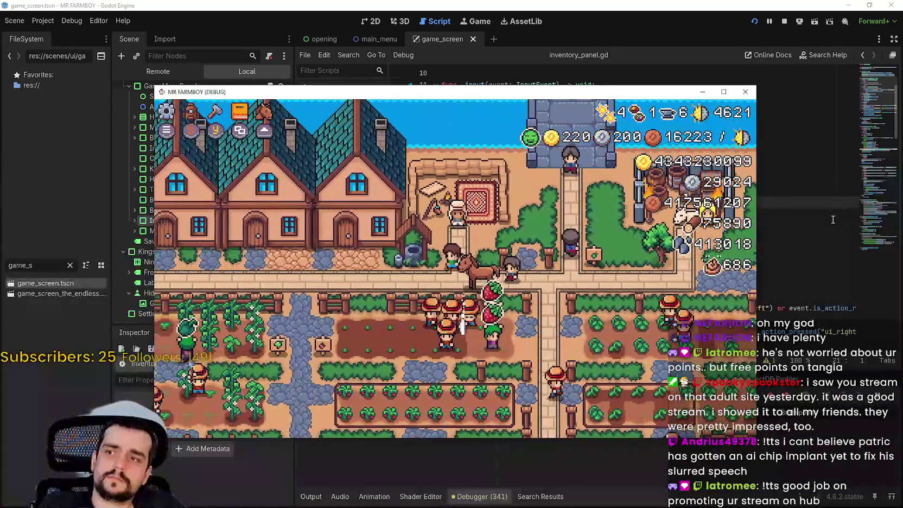
pyautogui.press('c')
pyautogui.press('Down')
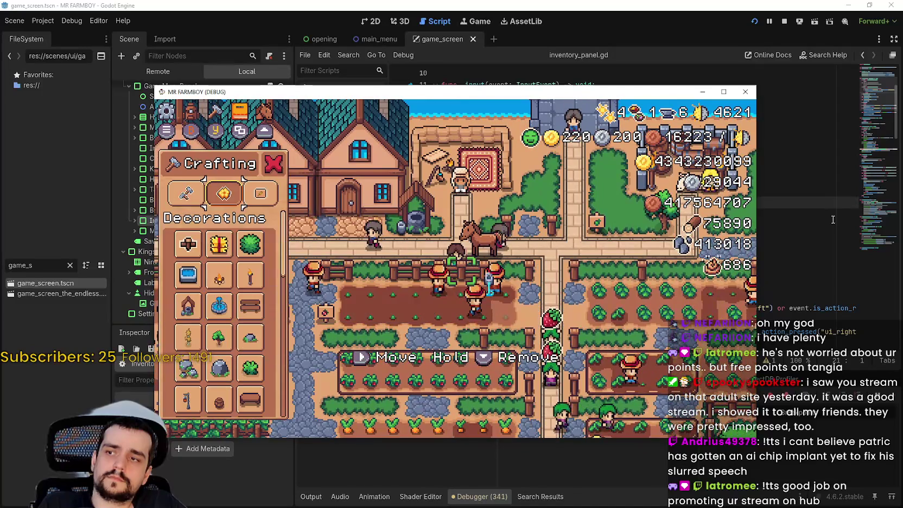
pyautogui.press('e')
pyautogui.press('e')
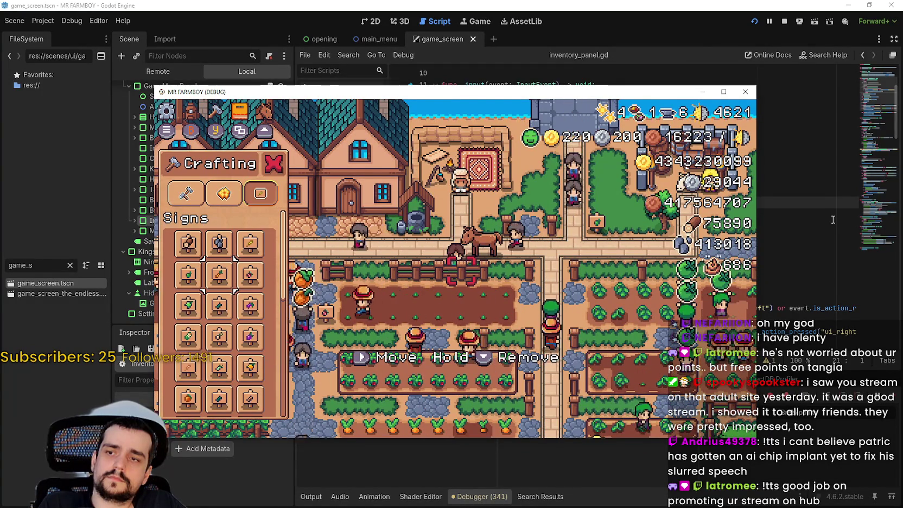
pyautogui.press('Up')
pyautogui.press('Right')
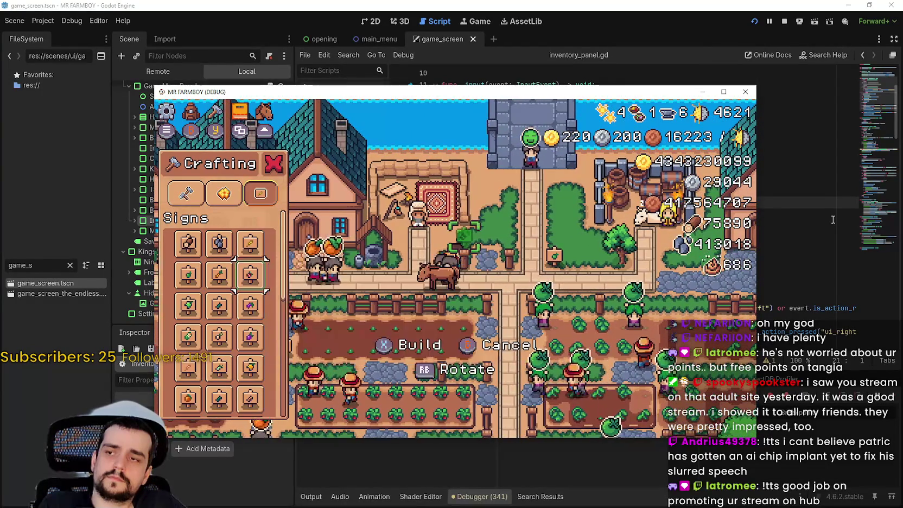
pyautogui.press('Escape')
# - Toggle the Advancements panel, move to the pause menu's Options, then bring the Godot editor forward
pyautogui.press('Tab')
pyautogui.press('Return')
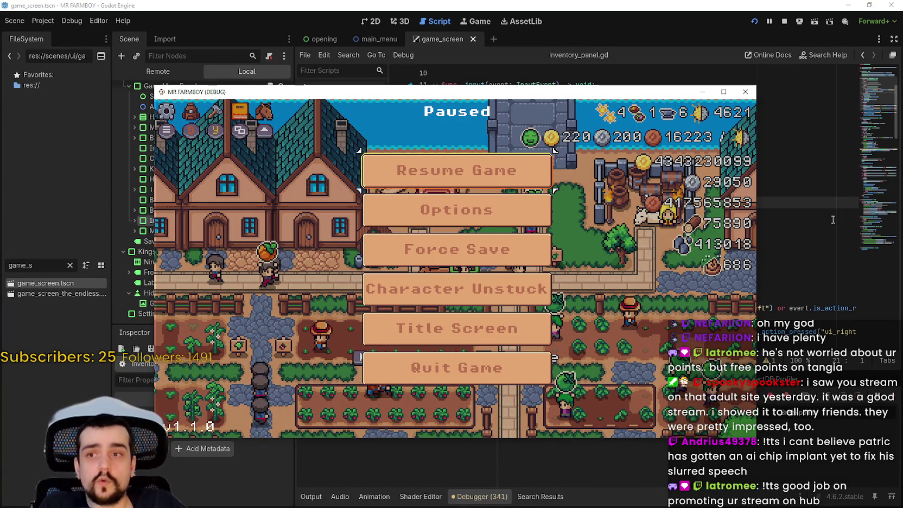
pyautogui.press('Down')
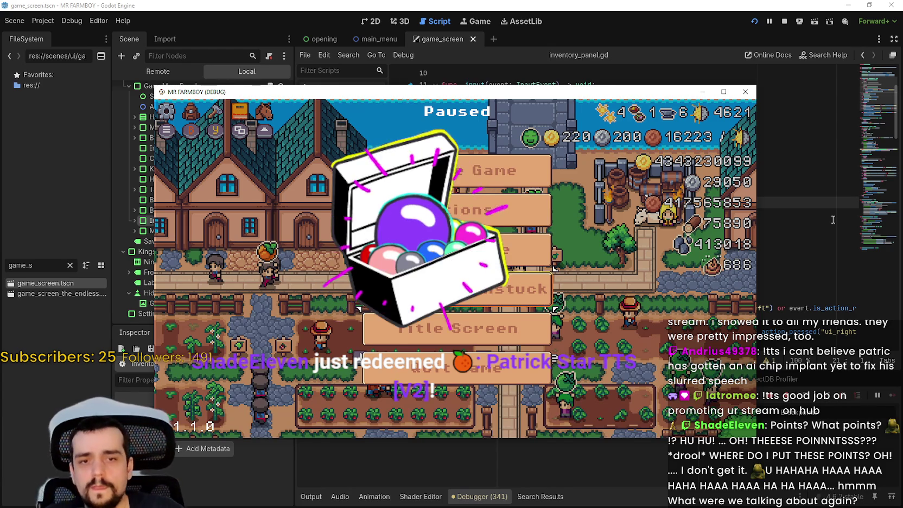
pyautogui.click(833, 219)
pyautogui.click(158, 71)
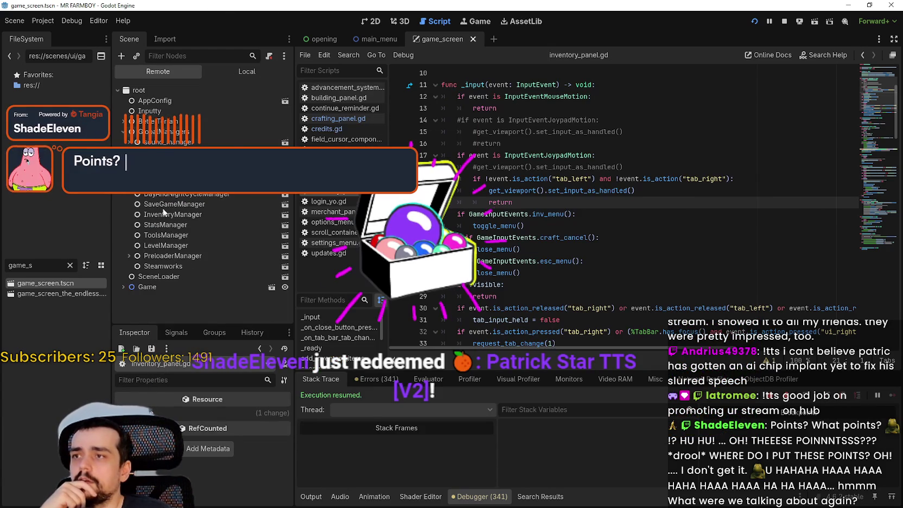
pyautogui.click(124, 132)
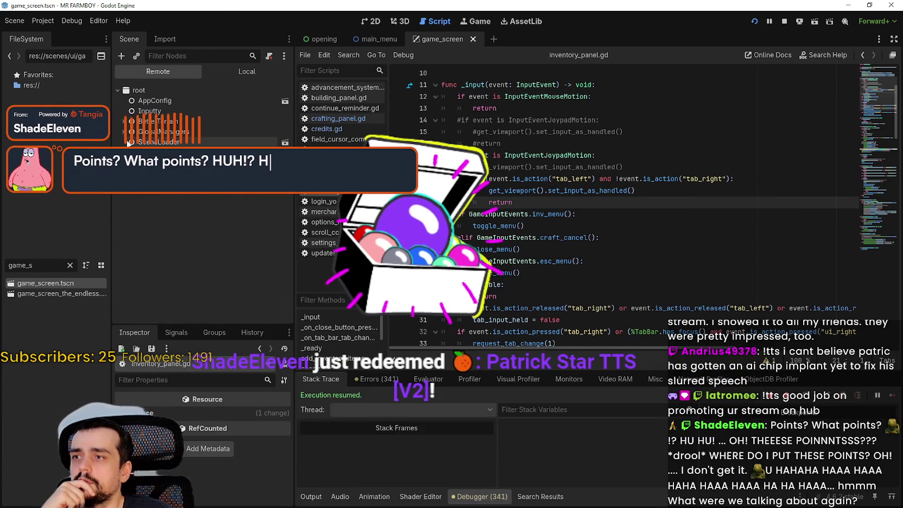
pyautogui.click(124, 132)
pyautogui.click(162, 172)
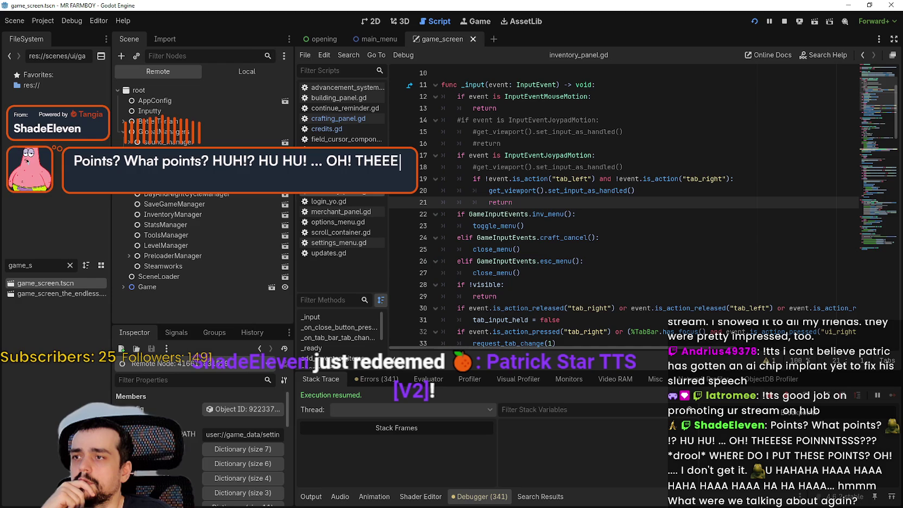
pyautogui.click(165, 224)
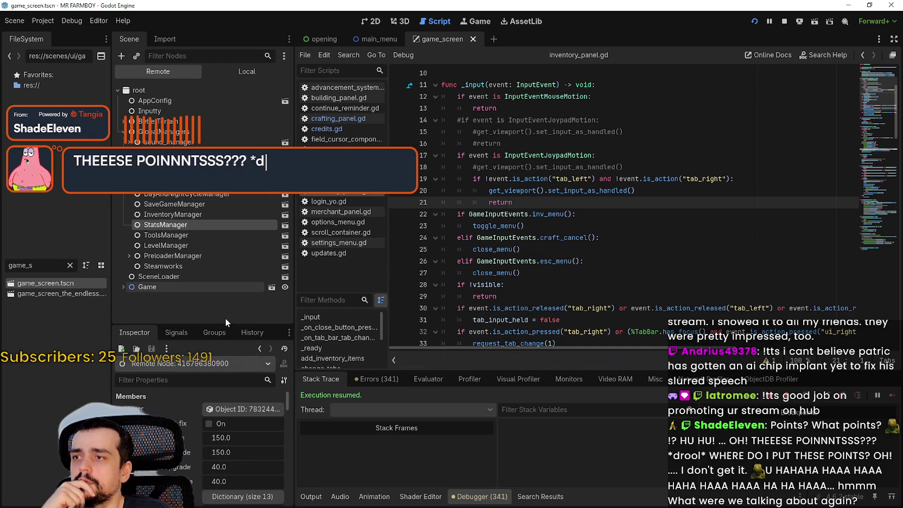
pyautogui.scroll(-10, 194, 417)
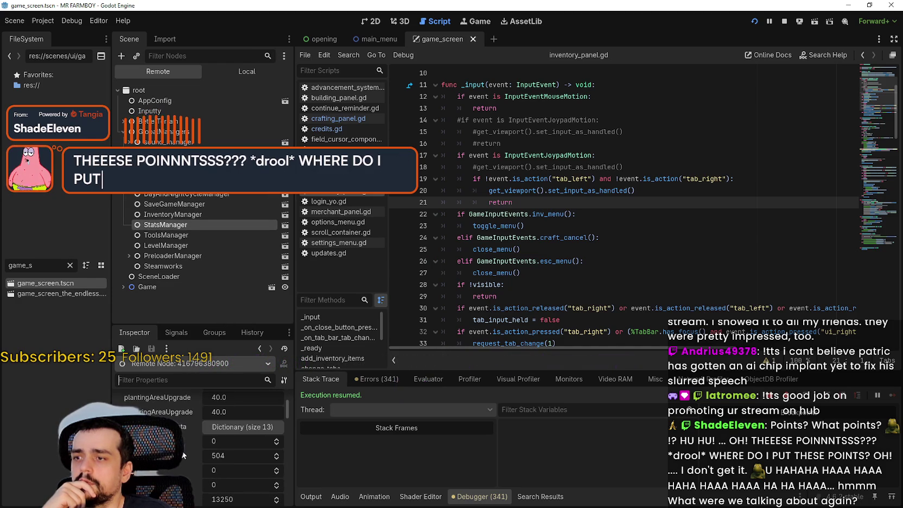
pyautogui.moveTo(288, 425); pyautogui.dragTo(293, 483)
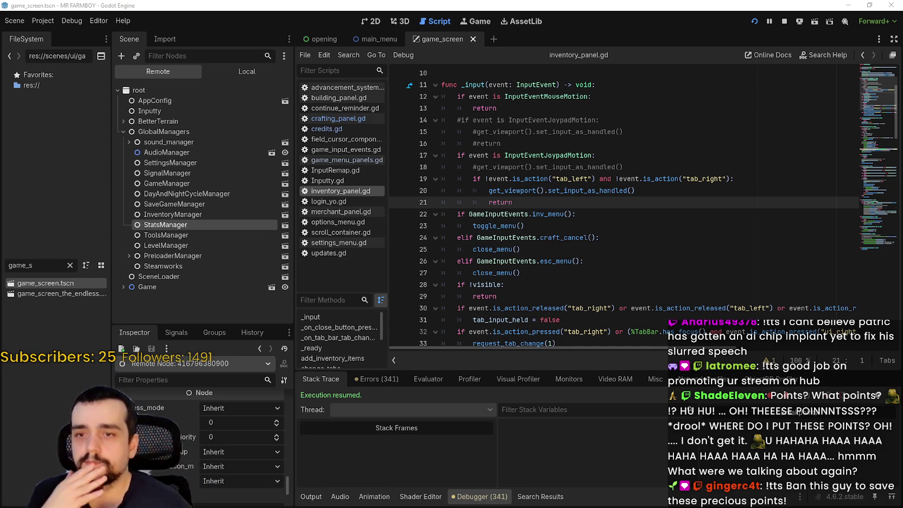
pyautogui.scroll(-2, 607, 191)
pyautogui.moveTo(669, 347)
pyautogui.mouseDown()
pyautogui.moveTo(780, 342)
pyautogui.moveTo(545, 333)
pyautogui.mouseUp()
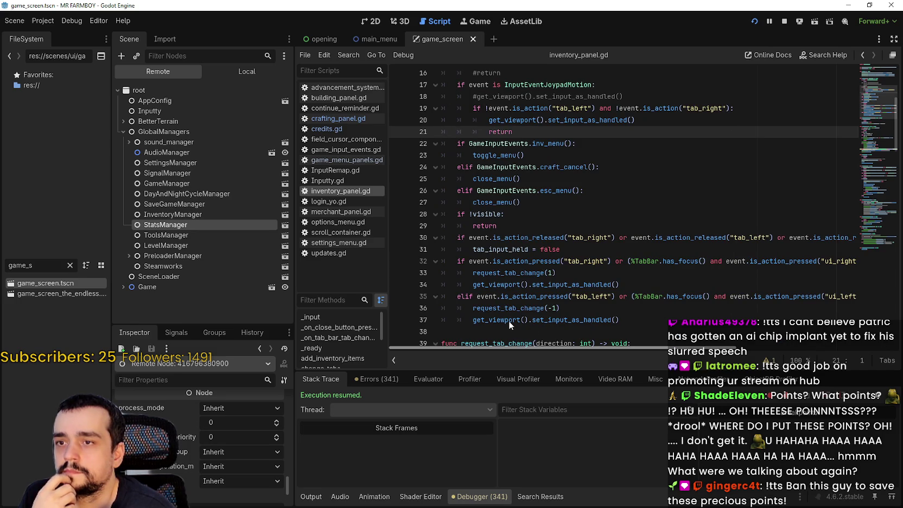
pyautogui.moveTo(660, 345)
pyautogui.mouseDown()
pyautogui.moveTo(840, 353)
pyautogui.moveTo(508, 336)
pyautogui.mouseUp()
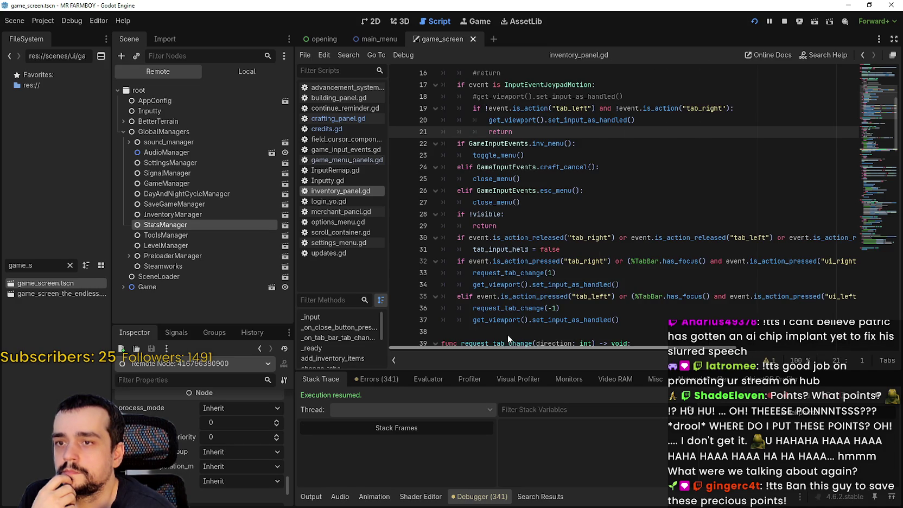
pyautogui.scroll(-1, 522, 290)
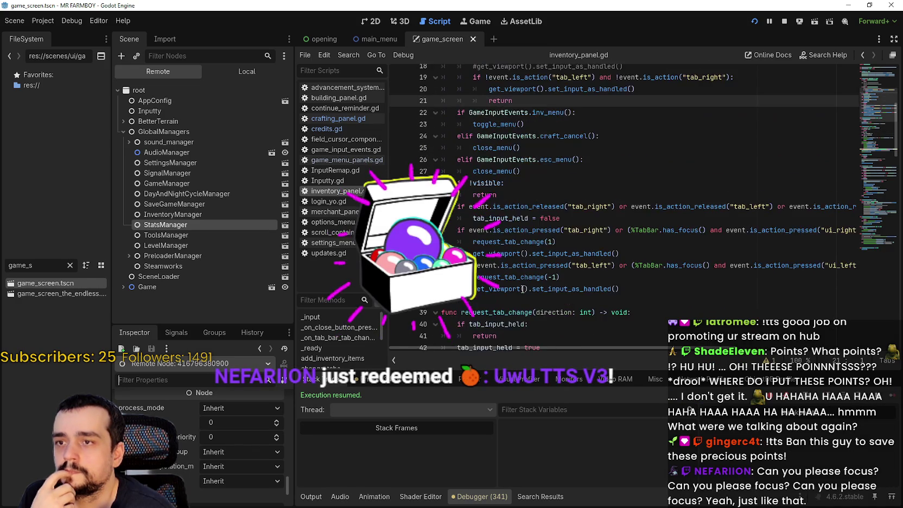
pyautogui.scroll(1, 523, 289)
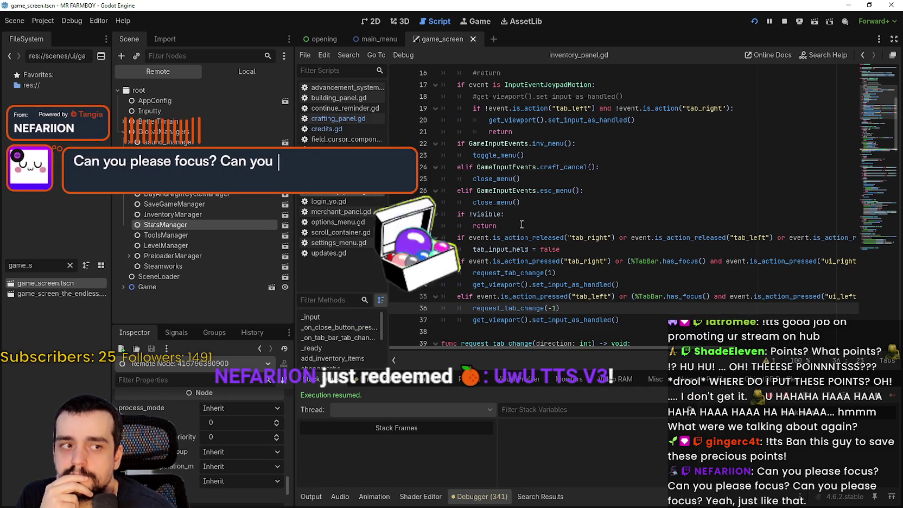
pyautogui.scroll(2, 576, 235)
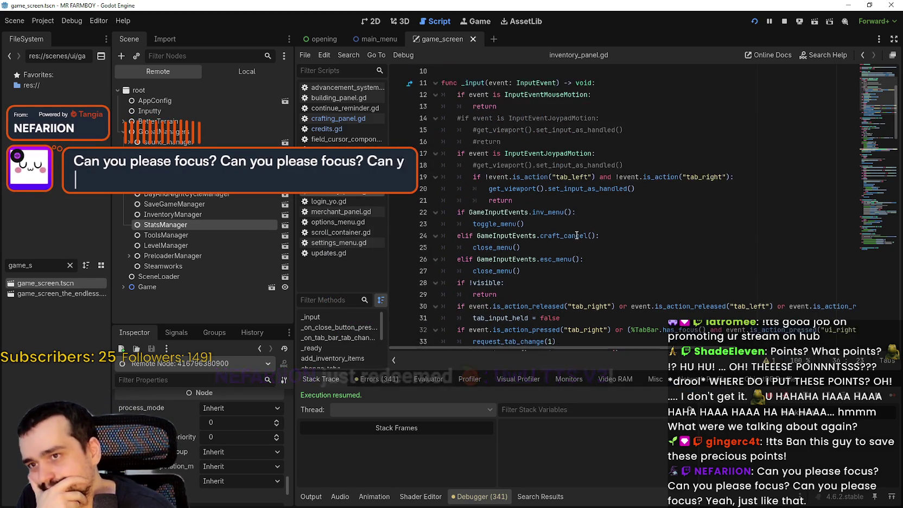
pyautogui.scroll(3, 577, 235)
pyautogui.click(623, 224)
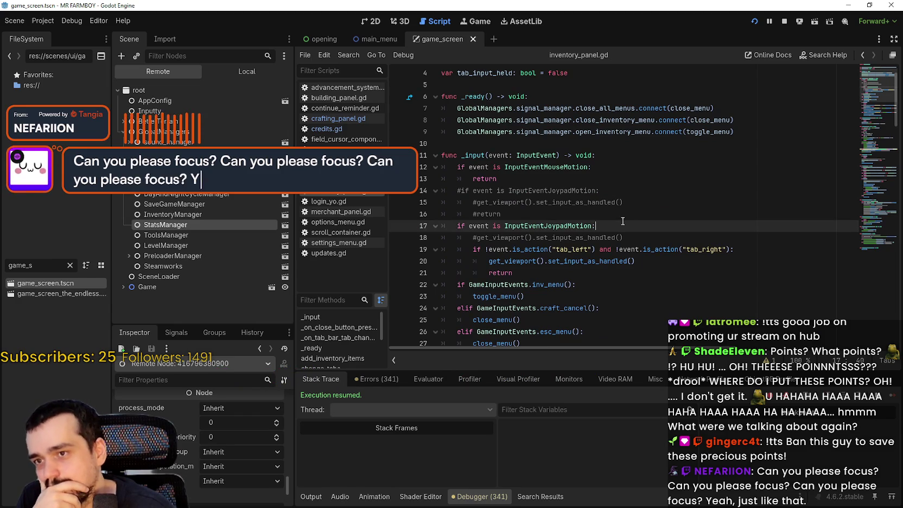
pyautogui.press('Up')
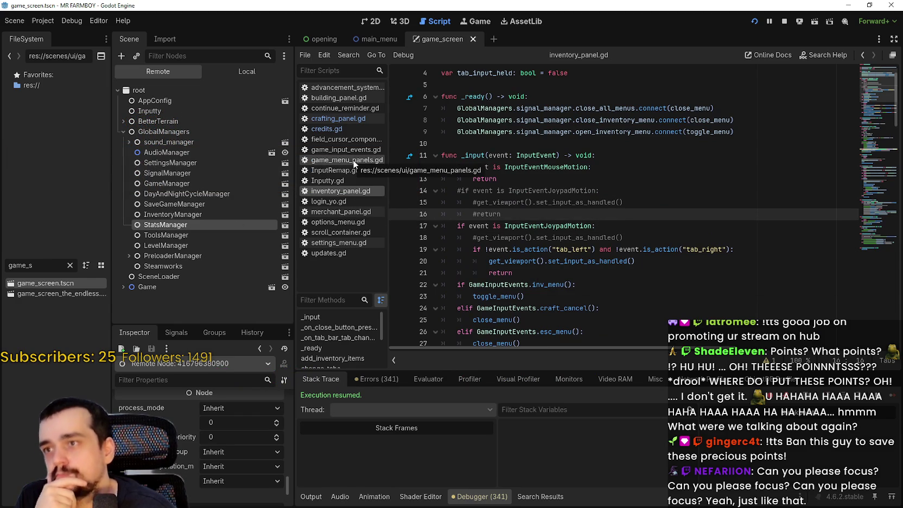
# - Open game_menu_panels.gd and inspect the _input function around line 113
pyautogui.click(350, 161)
pyautogui.click(536, 225)
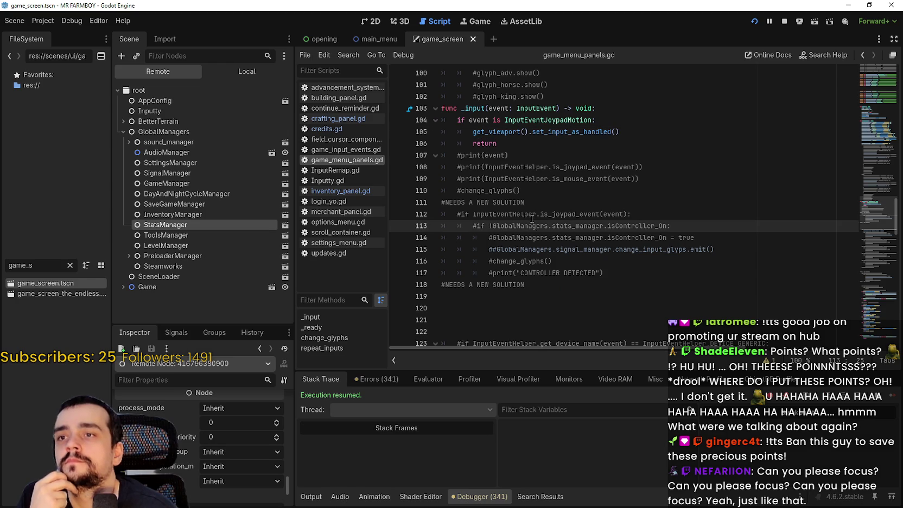
pyautogui.scroll(3, 533, 219)
pyautogui.scroll(-3, 528, 216)
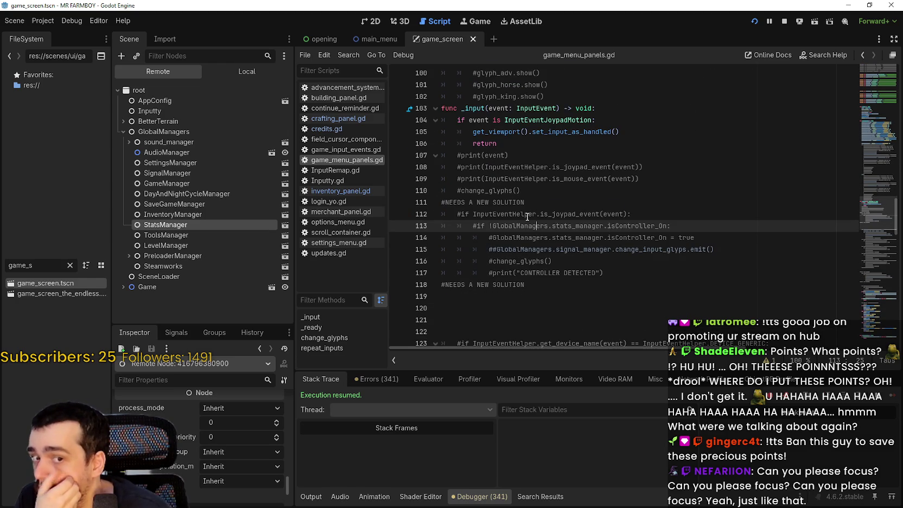
pyautogui.scroll(-4, 527, 217)
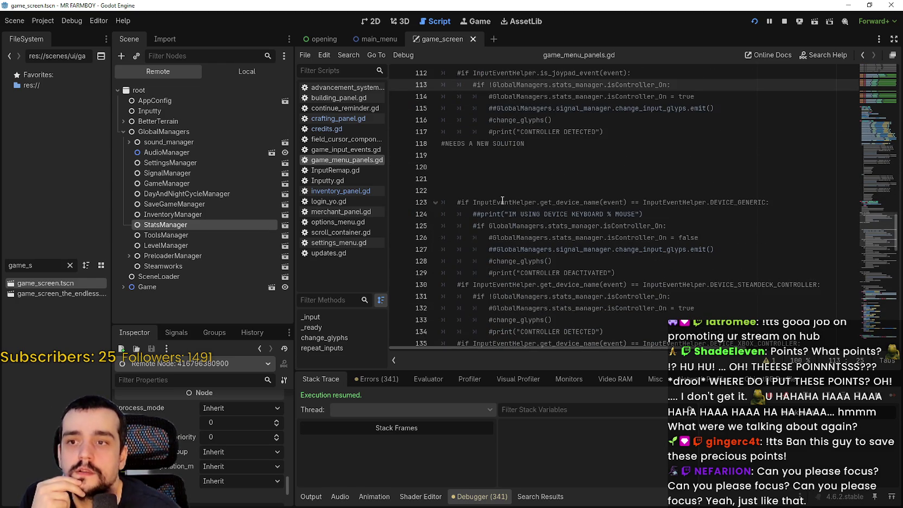
pyautogui.scroll(-9, 503, 201)
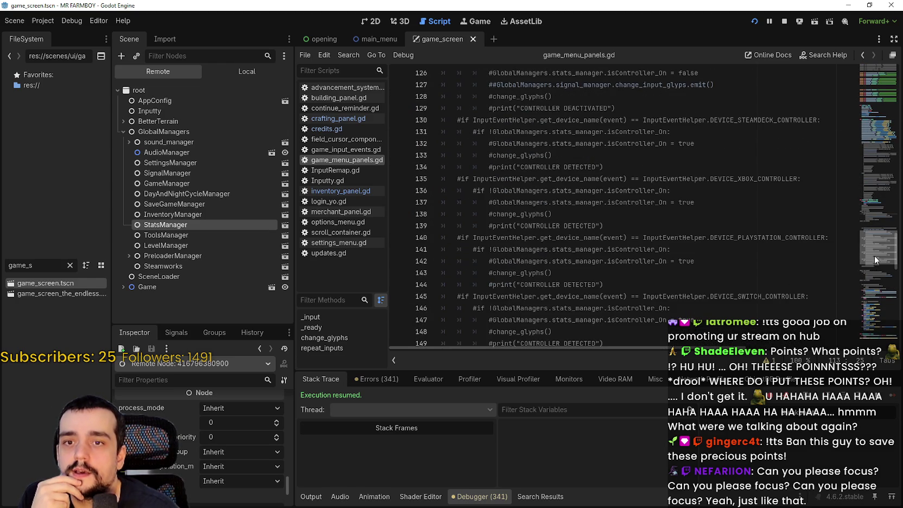
pyautogui.moveTo(873, 263)
pyautogui.mouseDown()
pyautogui.moveTo(883, 332)
pyautogui.moveTo(882, 311)
pyautogui.mouseUp()
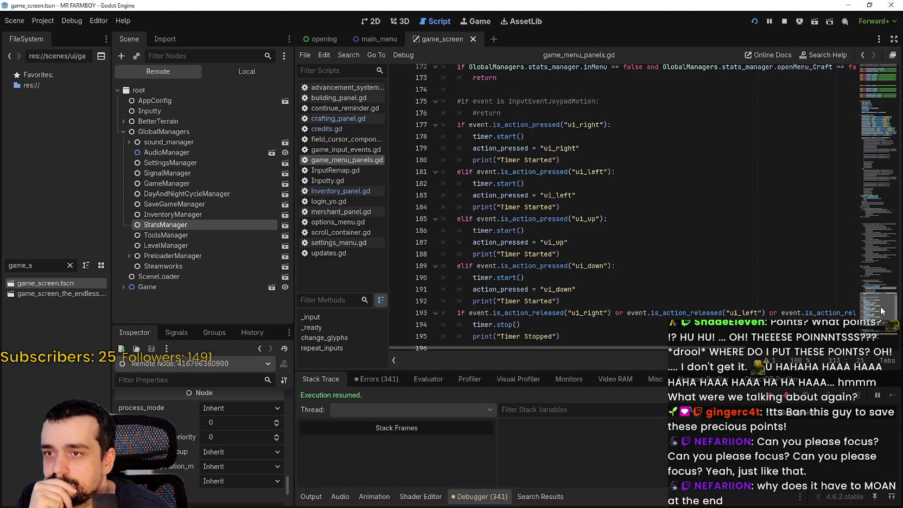
# - Select the repeat_inputs function name and review its code, then scroll back up to _input
pyautogui.scroll(-4, 516, 240)
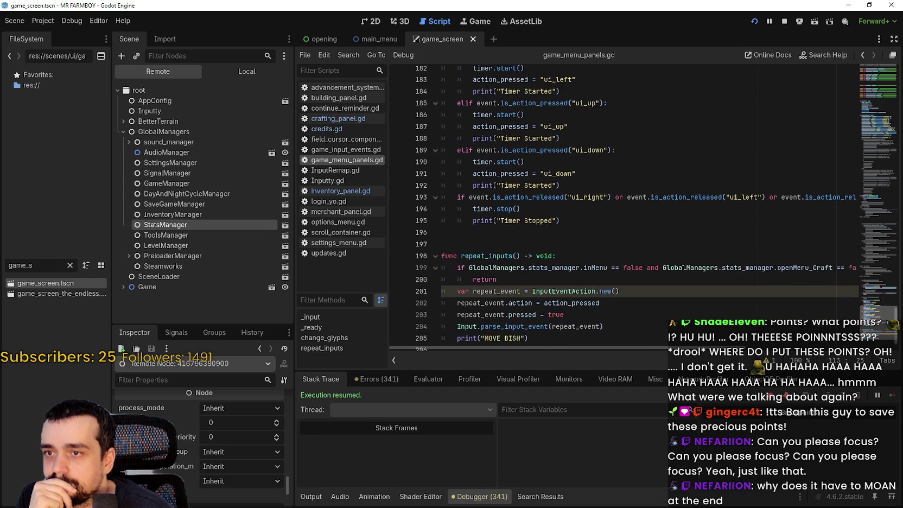
pyautogui.doubleClick(486, 242)
pyautogui.moveTo(626, 352)
pyautogui.mouseDown()
pyautogui.moveTo(717, 358)
pyautogui.moveTo(547, 350)
pyautogui.mouseUp()
pyautogui.scroll(5, 503, 254)
pyautogui.scroll(4, 504, 254)
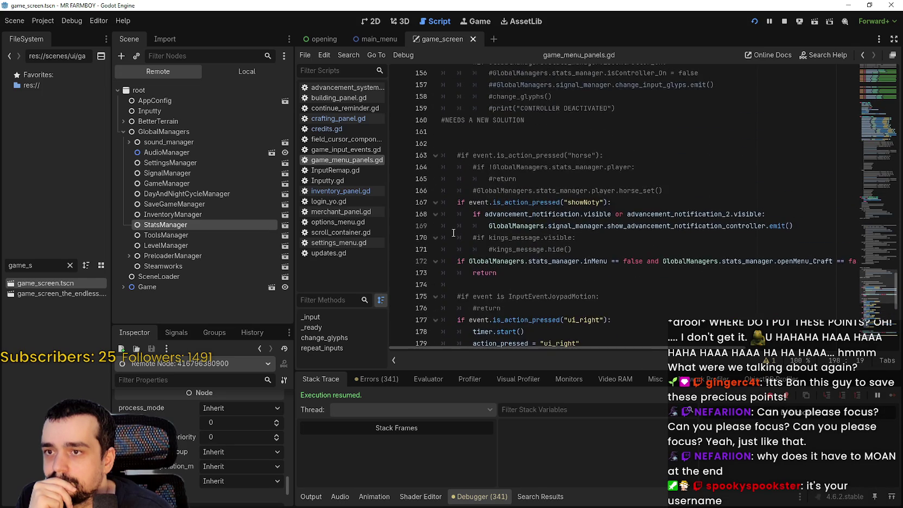
pyautogui.scroll(12, 454, 232)
pyautogui.scroll(9, 455, 232)
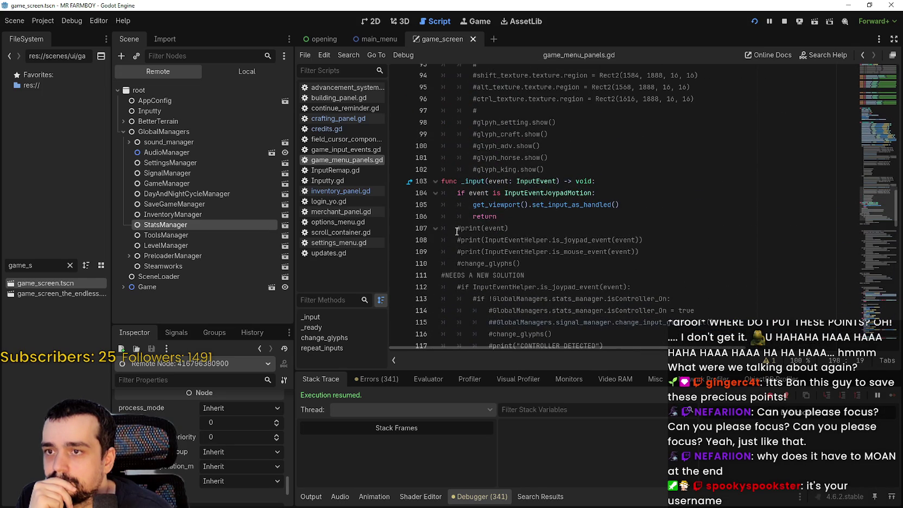
# - Comment out the joypad-motion early return on lines 104–106, then stop and rerun the project
pyautogui.moveTo(563, 222); pyautogui.dragTo(440, 193)
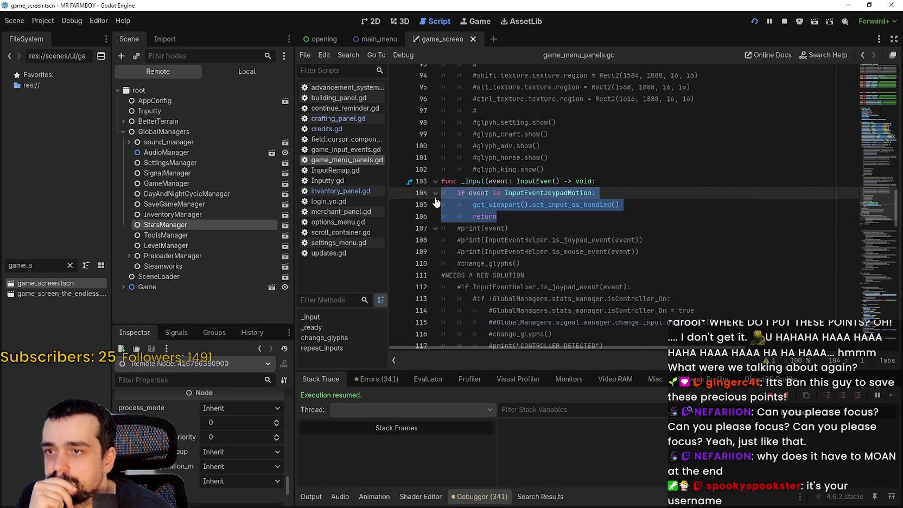
pyautogui.hotkey('ctrl', 'k')
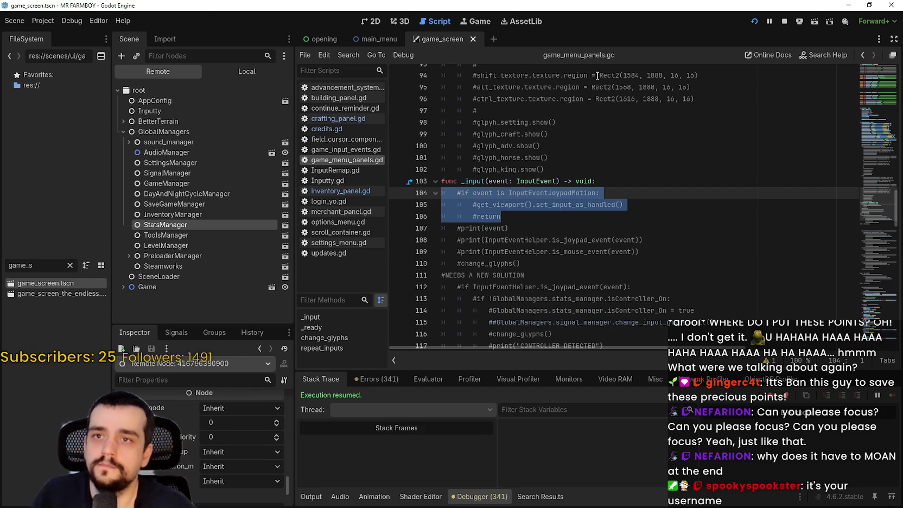
pyautogui.click(797, 21)
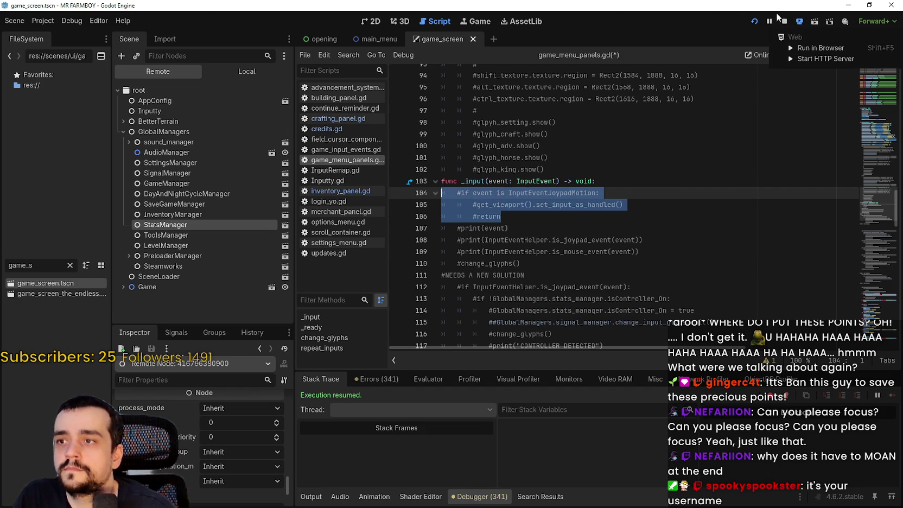
pyautogui.click(784, 23)
pyautogui.click(783, 21)
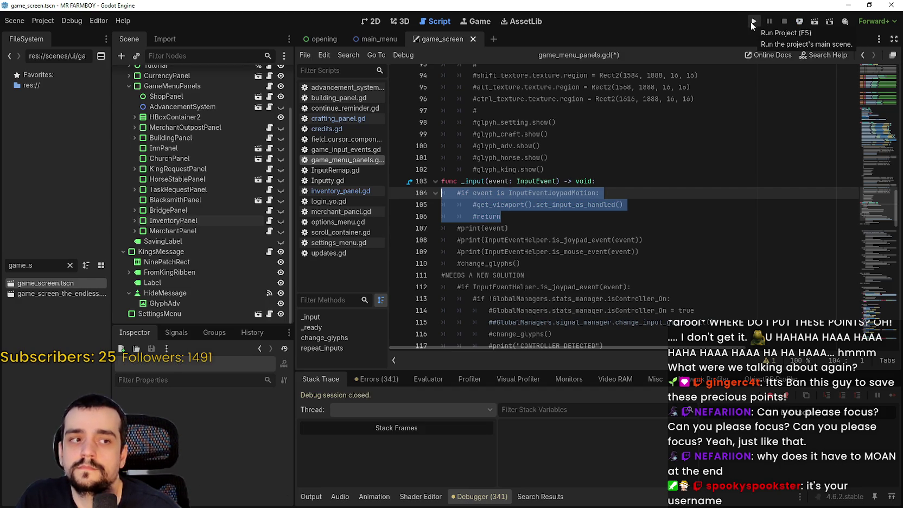
pyautogui.click(750, 21)
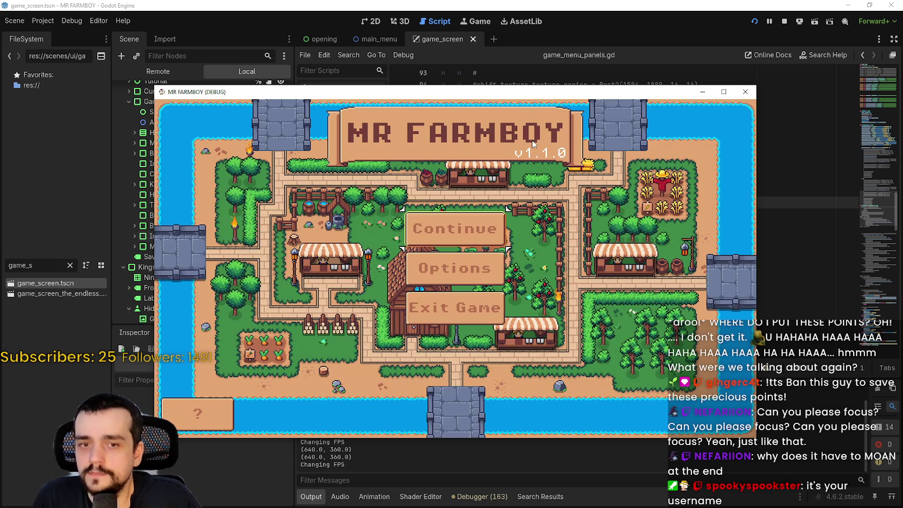
# - View and dismiss the credits, then choose Continue and load Save 1
pyautogui.click(532, 139)
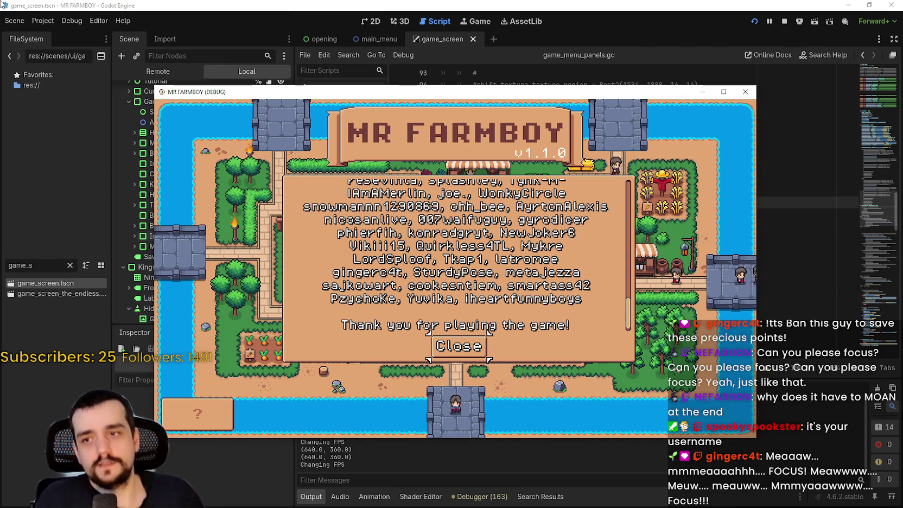
pyautogui.press('Return')
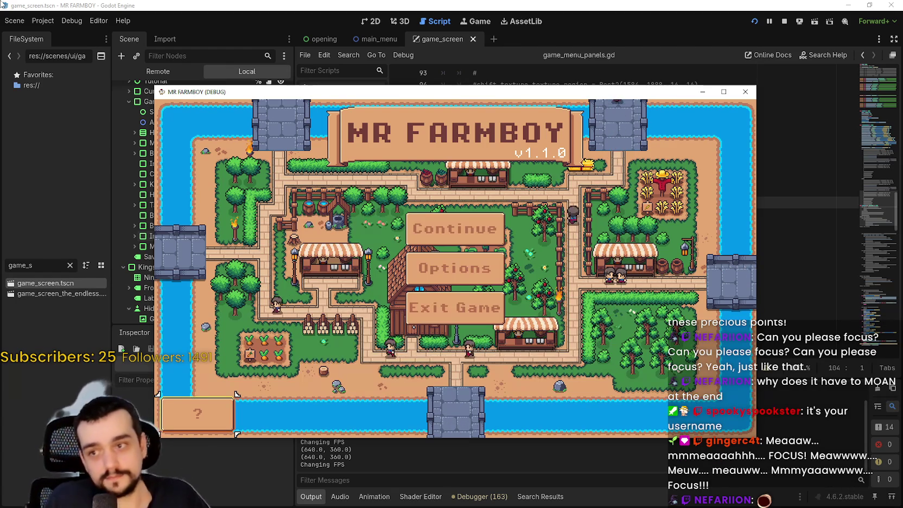
pyautogui.press('Up')
pyautogui.press('Up')
pyautogui.press('Up')
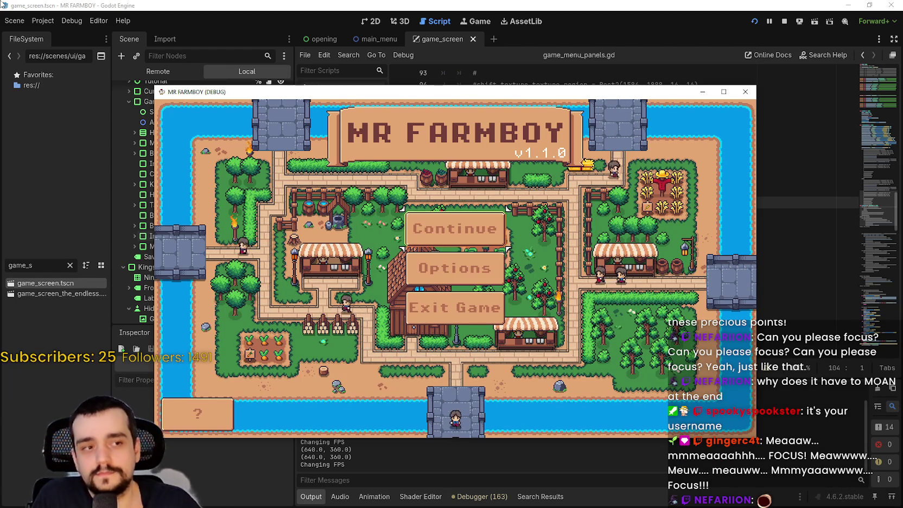
pyautogui.press('Return')
pyautogui.press('Return')
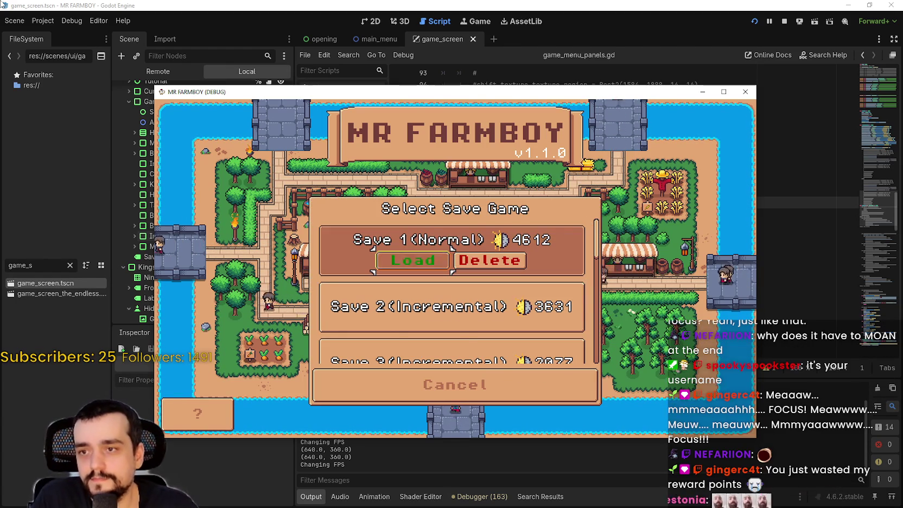
pyautogui.press('Return')
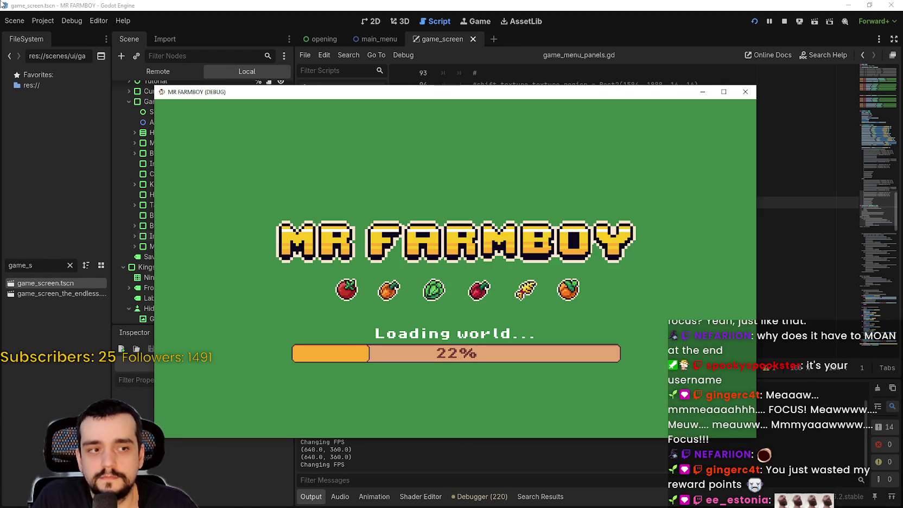
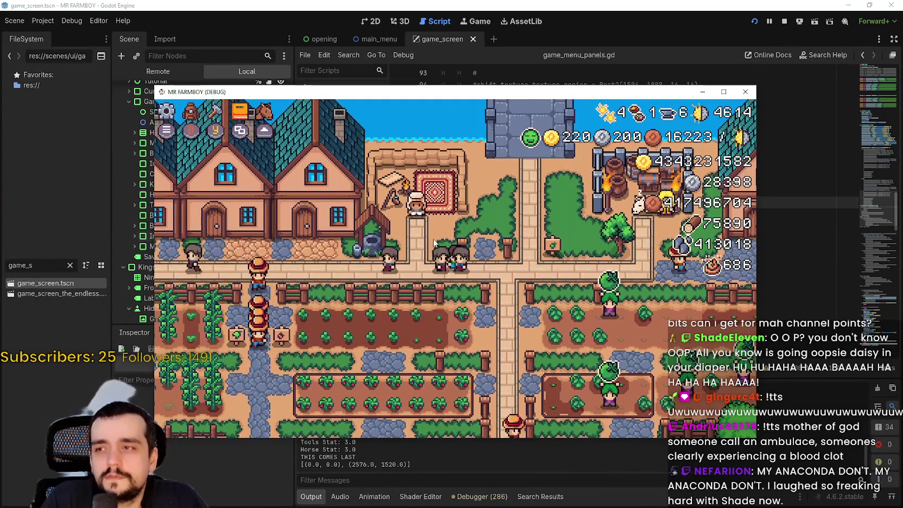
# - Check the restyled inventory counts, browsing Milk, Garlic, Peach, Red Cabbage and Green Chili Pepper
pyautogui.press('i')
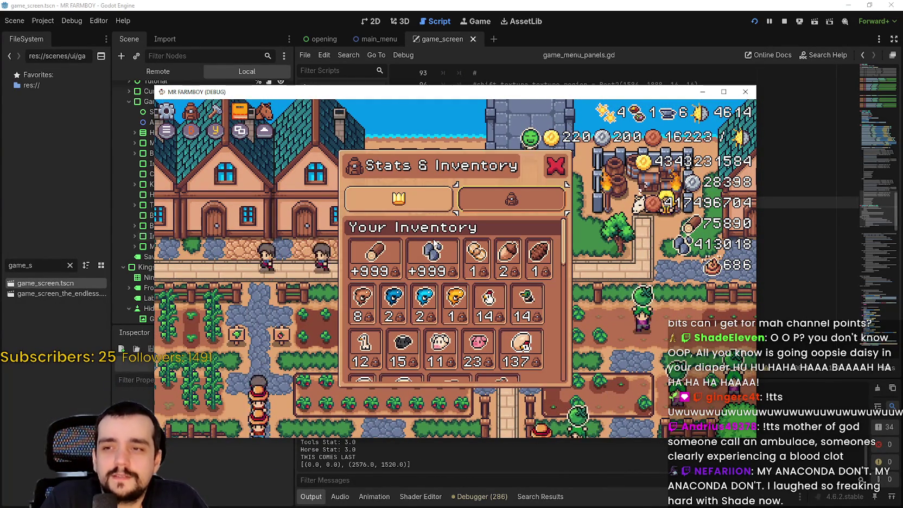
pyautogui.press('Down')
pyautogui.press('Down')
pyautogui.press('Down')
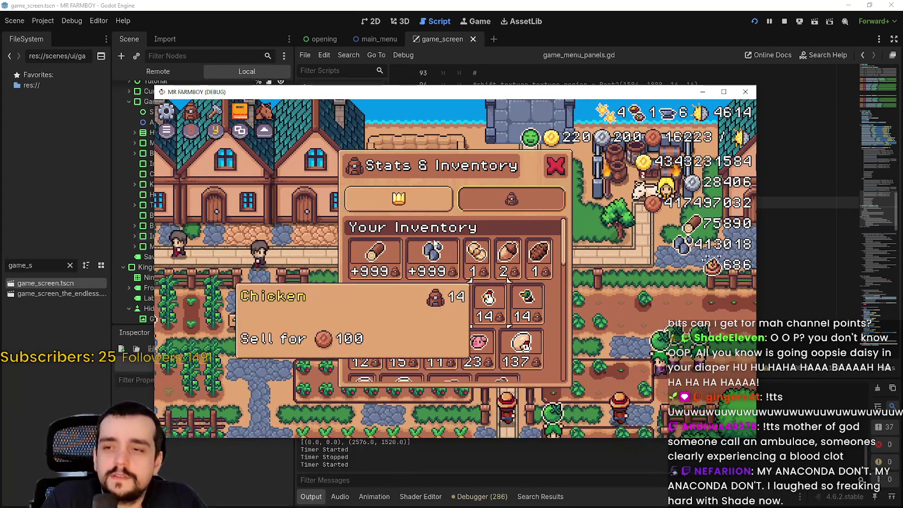
pyautogui.press('Down')
pyautogui.press('Down')
pyautogui.press('Down')
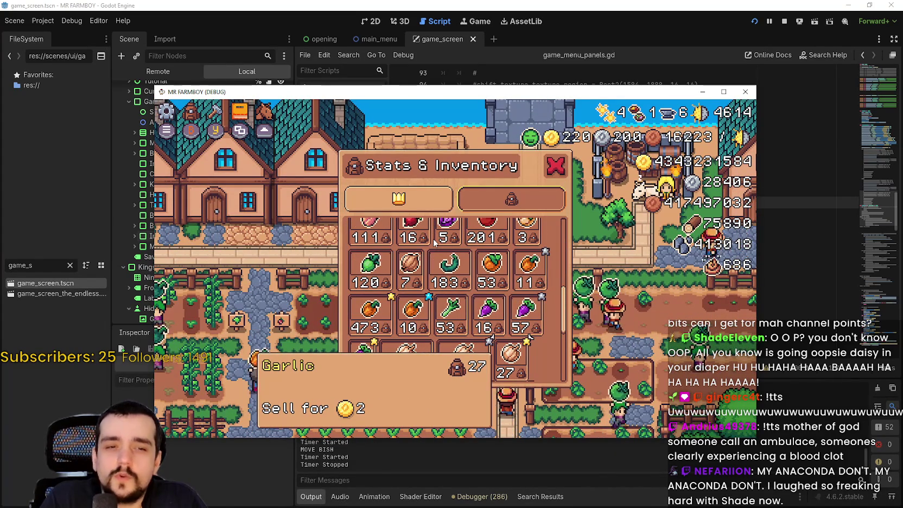
pyautogui.press('Up')
pyautogui.press('Up')
pyautogui.press('Up')
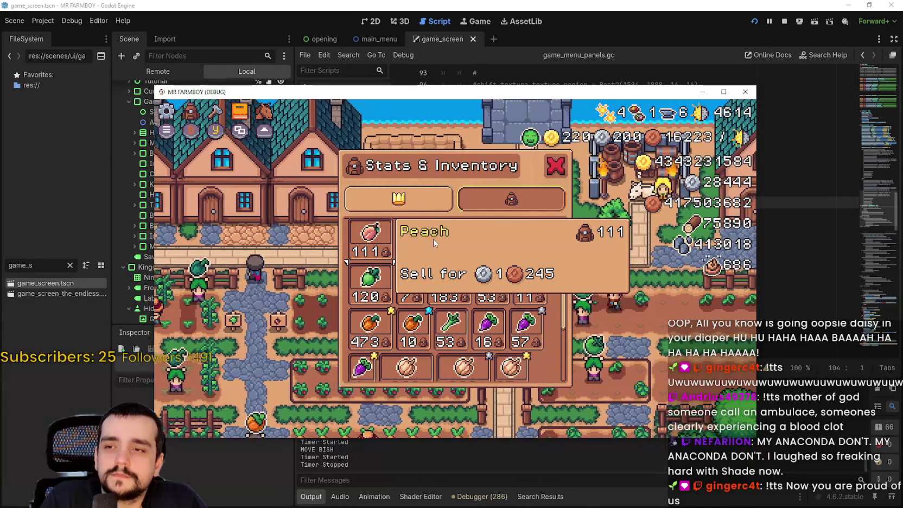
pyautogui.press('Right')
pyautogui.press('Right')
pyautogui.press('Down')
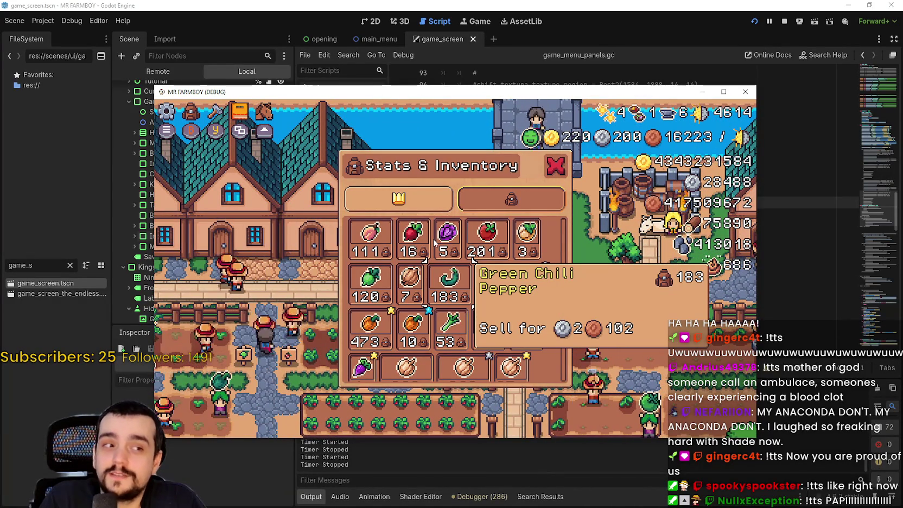
# - Close the inventory and step down the Crafting panel's land tiles
pyautogui.press('Escape')
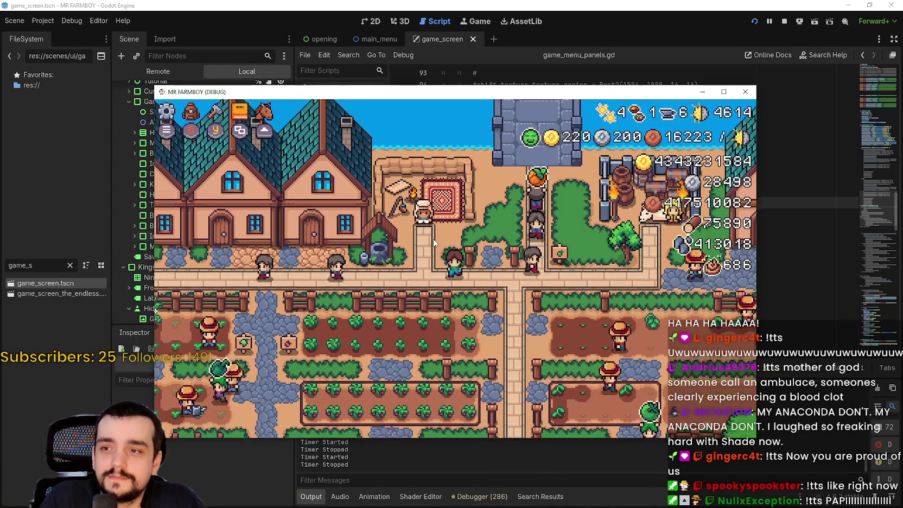
pyautogui.press('c')
pyautogui.press('Down')
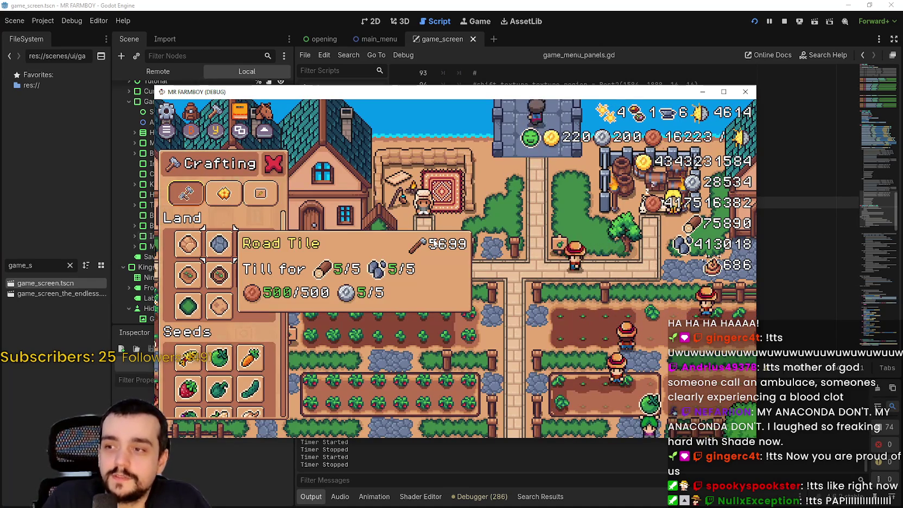
# - Browse the Enchanted Farm Tile and Farm Tile recipes, then switch the crafting list to Decorations
pyautogui.press('Down')
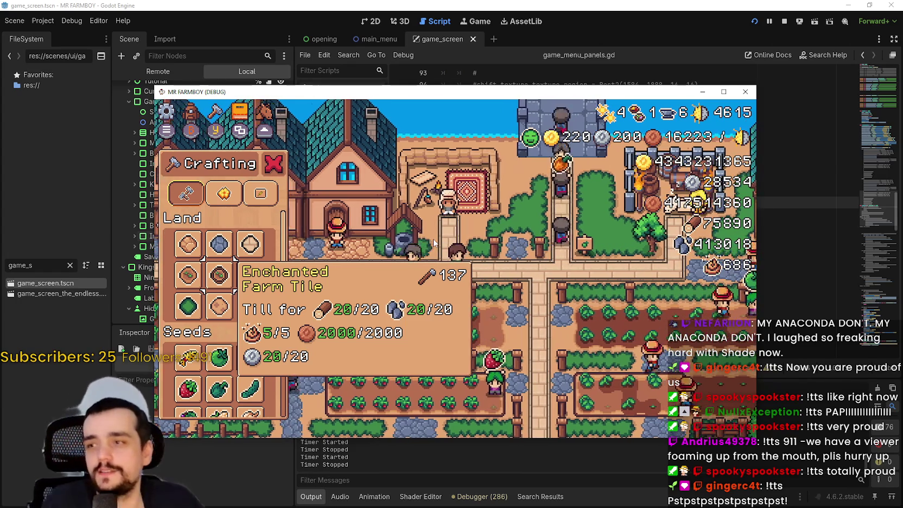
pyautogui.press('Up')
pyautogui.press('Left')
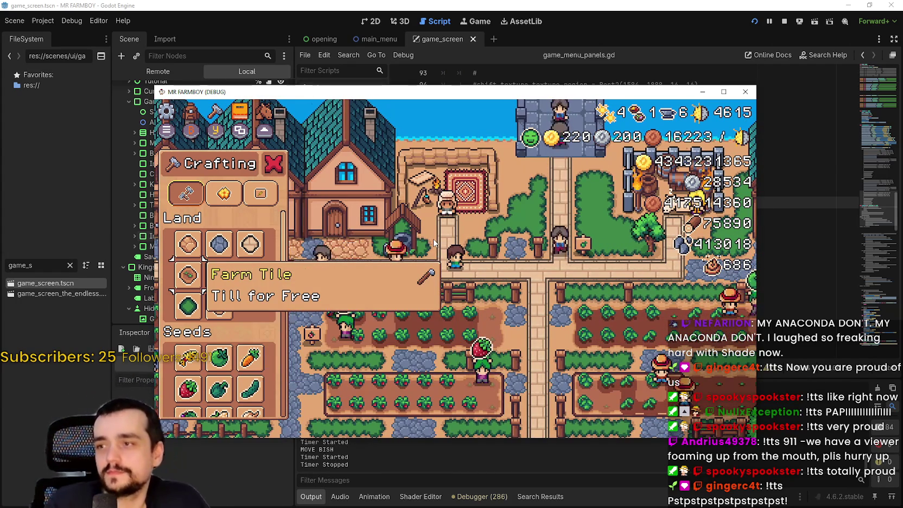
pyautogui.press('e')
# - Close Crafting, toggle the Stats & Inventory panel, and walk up-right across the farm
pyautogui.press('Escape')
pyautogui.press('i')
pyautogui.press('i')
pyautogui.press('Right')
pyautogui.press('Up')
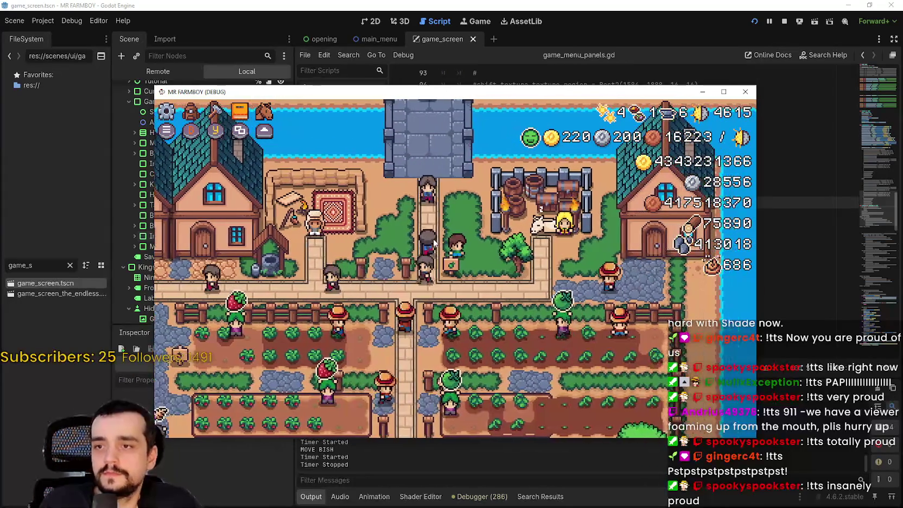
# - Check the Advancements panel and the Stats & Inventory panel, closing each afterwards
pyautogui.press('u')
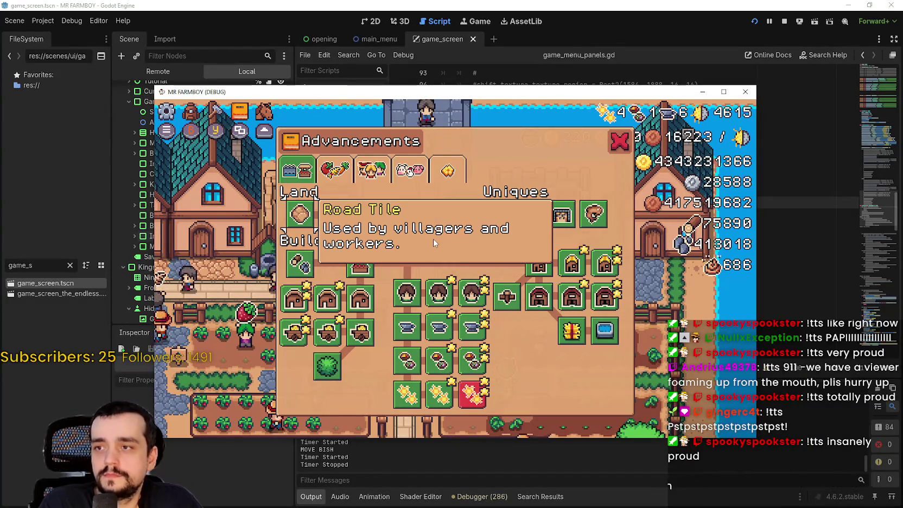
pyautogui.press('Escape')
pyautogui.press('i')
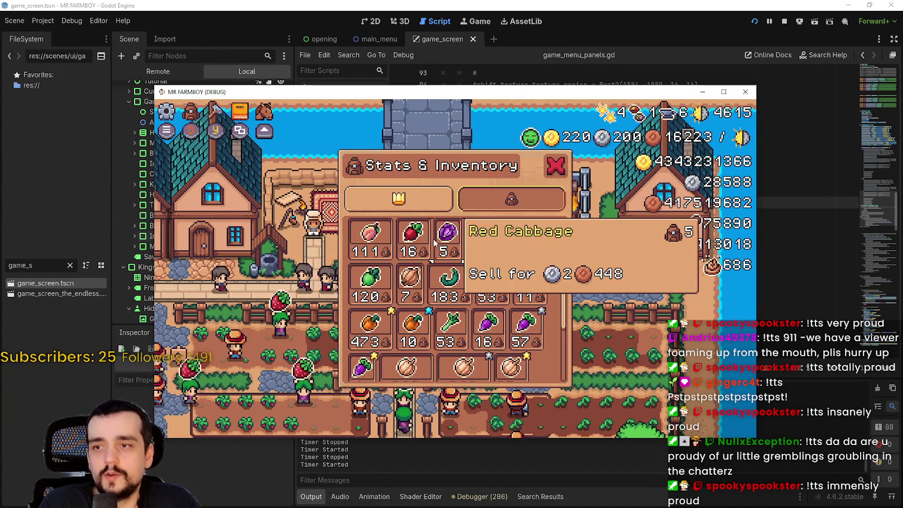
pyautogui.press('Escape')
# - Pause the game, move through Options and Title Screen, then resume play
pyautogui.press('a')
pyautogui.press('Escape')
pyautogui.press('Escape')
pyautogui.press('Down')
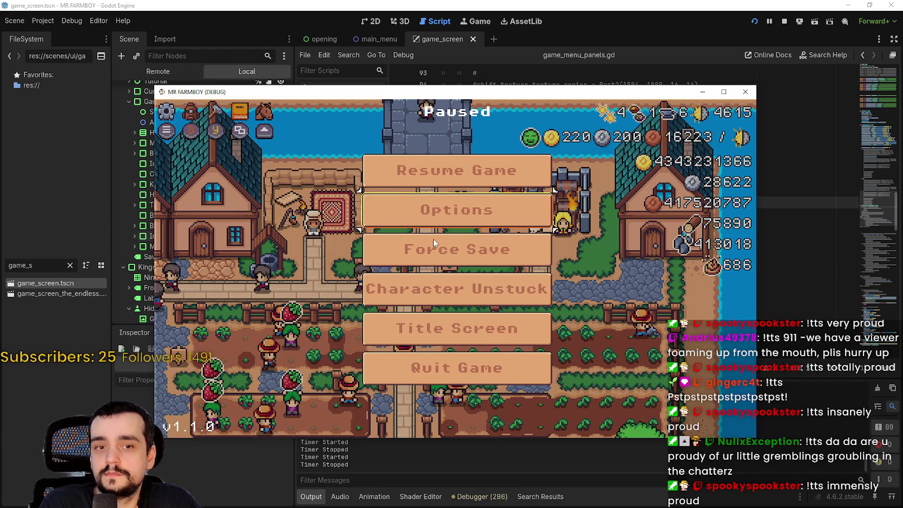
pyautogui.press('Down')
pyautogui.press('Down')
pyautogui.press('Down')
pyautogui.press('Up')
pyautogui.press('Up')
pyautogui.press('Escape')
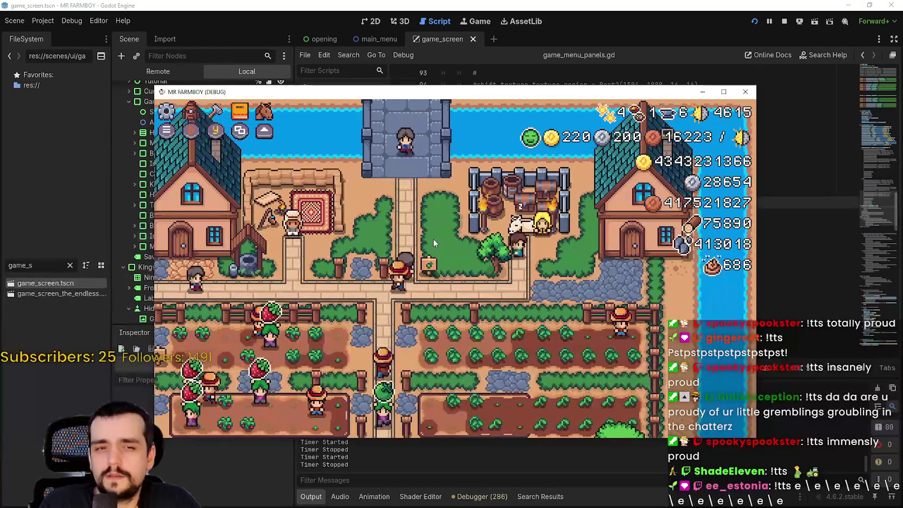
# - Step through the King's Envoy request slots, close the panel, and pause the game
pyautogui.press('e')
pyautogui.press('Right')
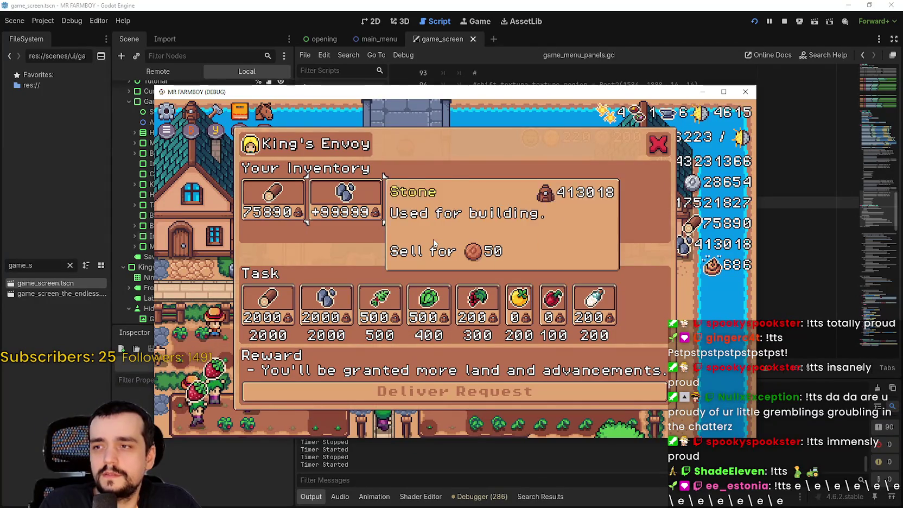
pyautogui.press('Right')
pyautogui.press('Escape')
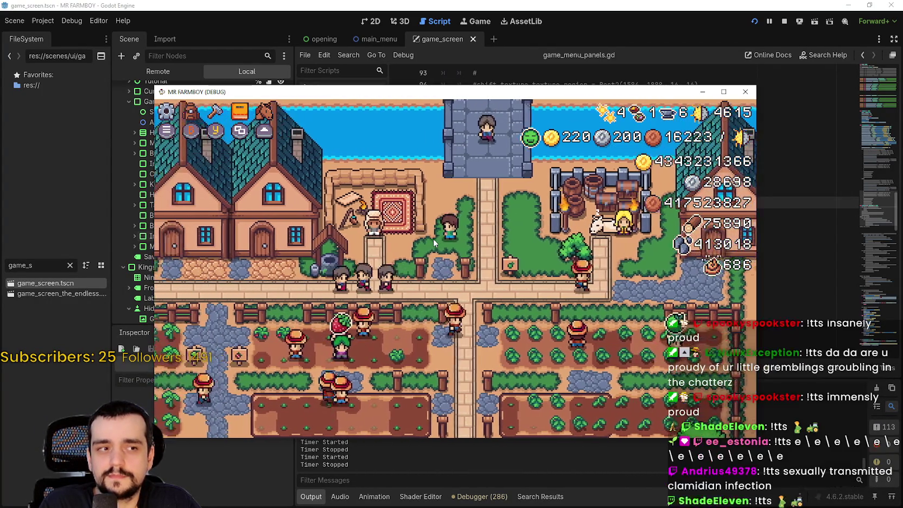
pyautogui.press('Escape')
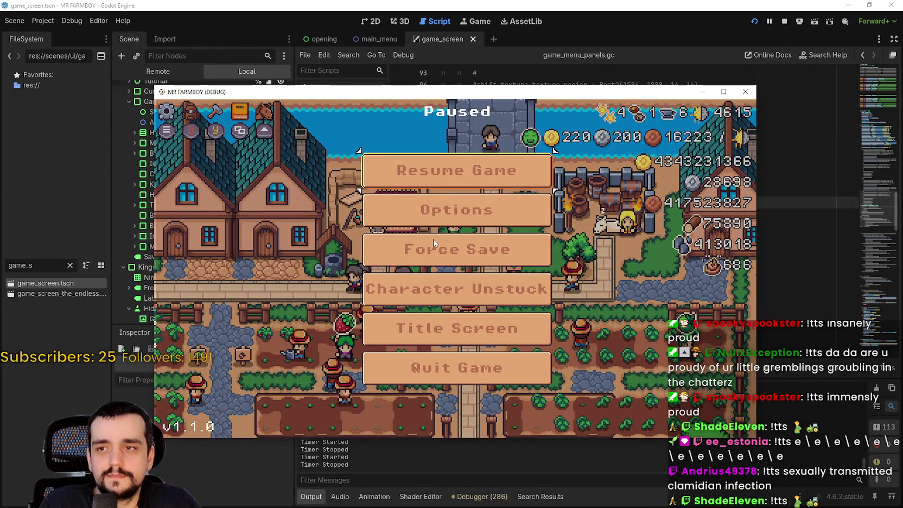
pyautogui.press('Down')
pyautogui.press('Return')
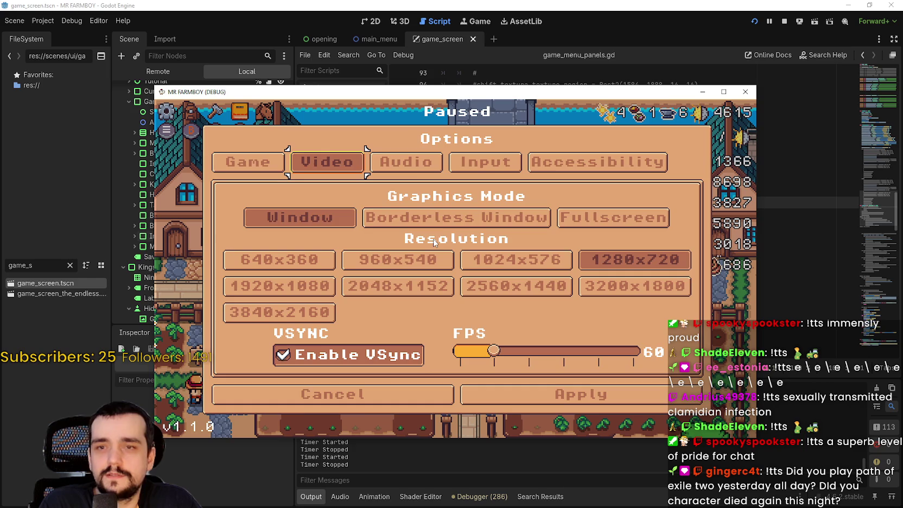
pyautogui.press('Escape')
pyautogui.press('Escape')
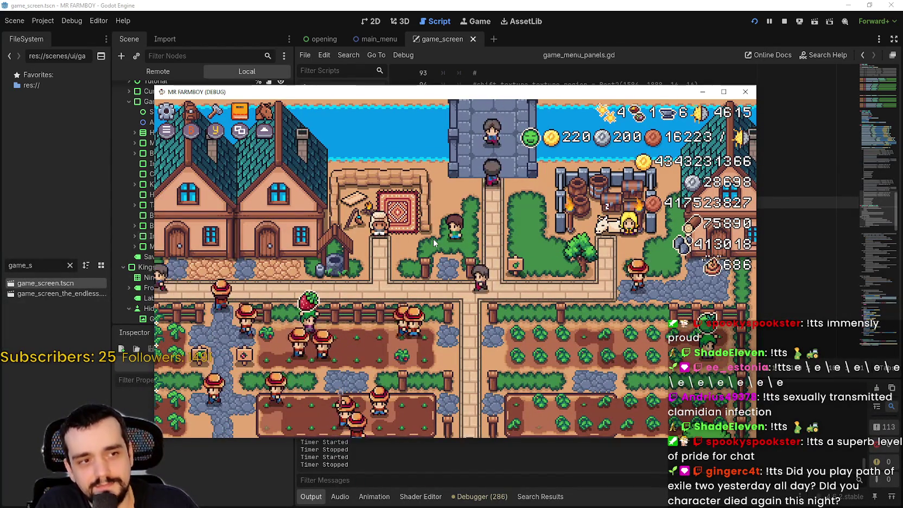
pyautogui.press('i')
pyautogui.press('i')
pyautogui.press('c')
pyautogui.press('c')
pyautogui.press('a')
pyautogui.press('Escape')
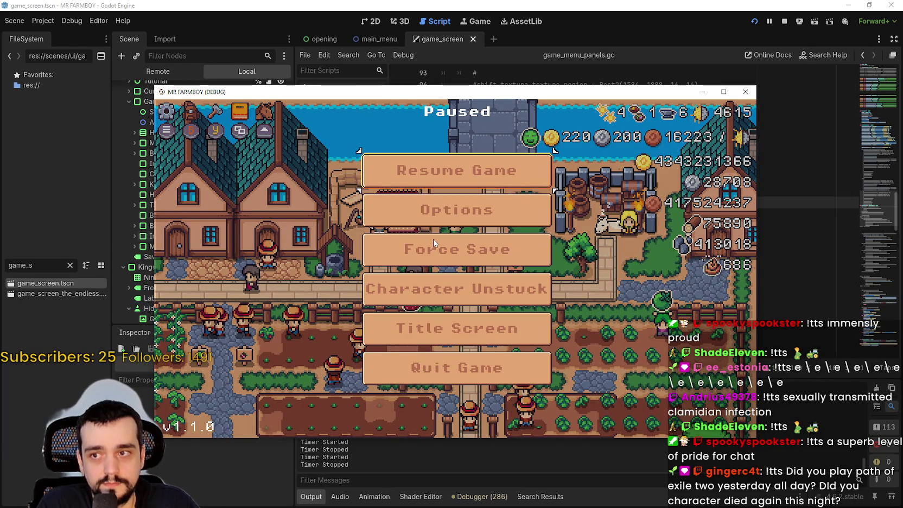
pyautogui.press('Up')
pyautogui.press('Down')
pyautogui.press('Down')
pyautogui.press('Down')
pyautogui.press('Up')
pyautogui.press('Up')
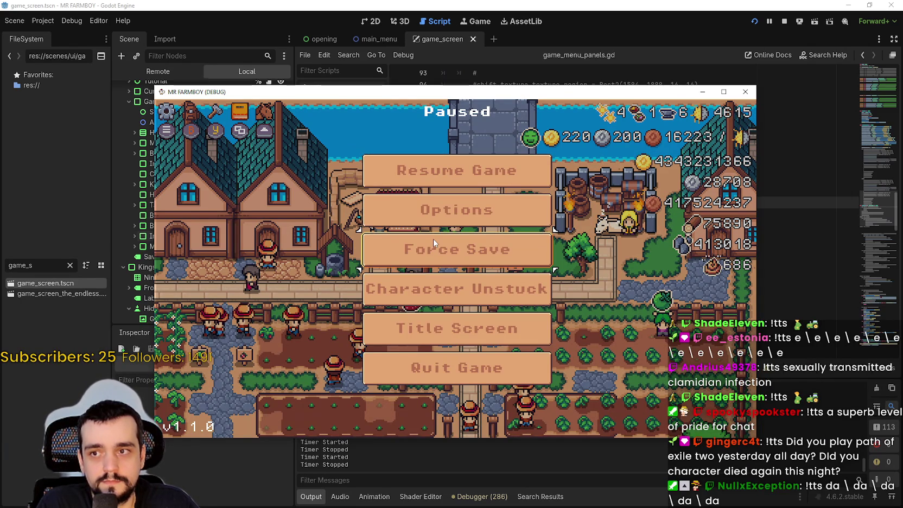
pyautogui.press('Escape')
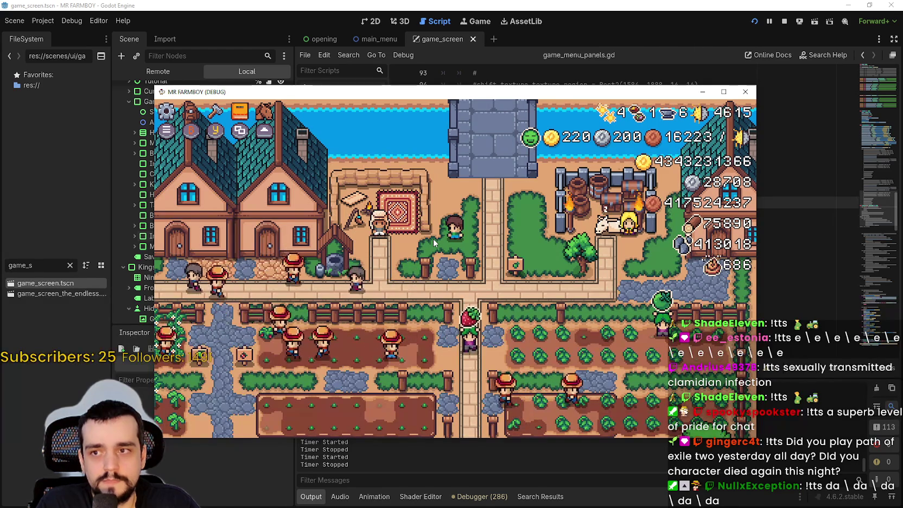
pyautogui.press('c')
pyautogui.press('Escape')
pyautogui.press('v')
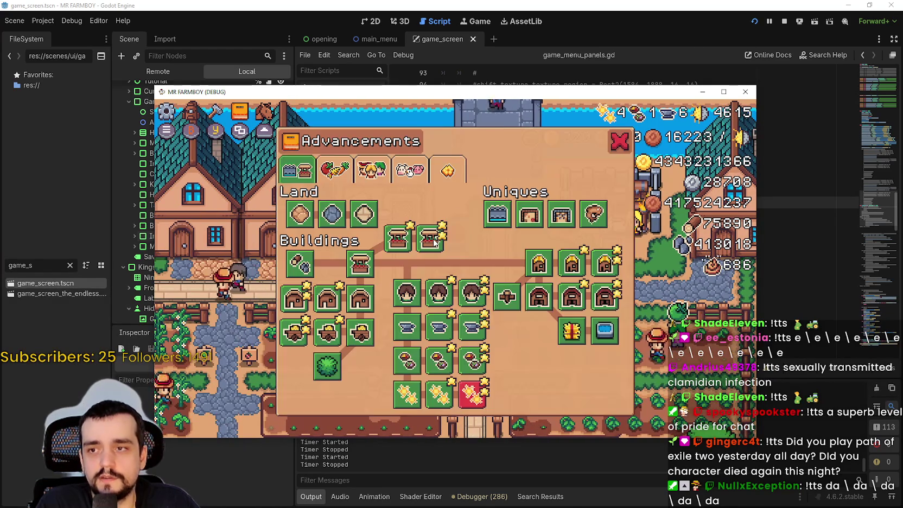
pyautogui.press('Escape')
pyautogui.press('d')
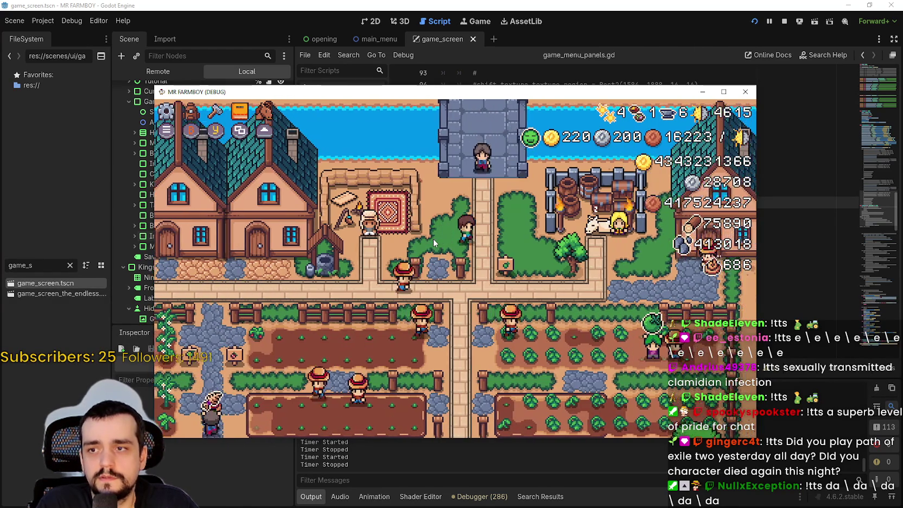
pyautogui.press('a')
pyautogui.press('i')
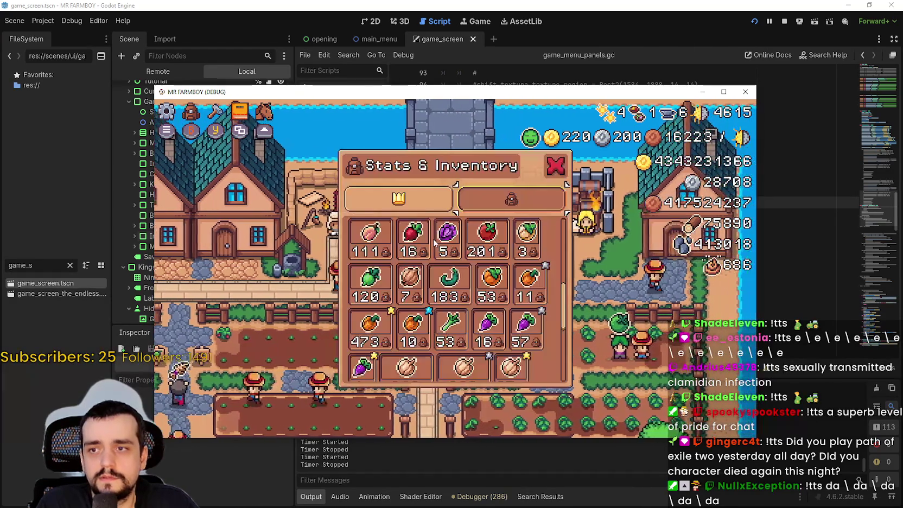
pyautogui.press('Escape')
pyautogui.press('c')
pyautogui.press('Escape')
pyautogui.press('v')
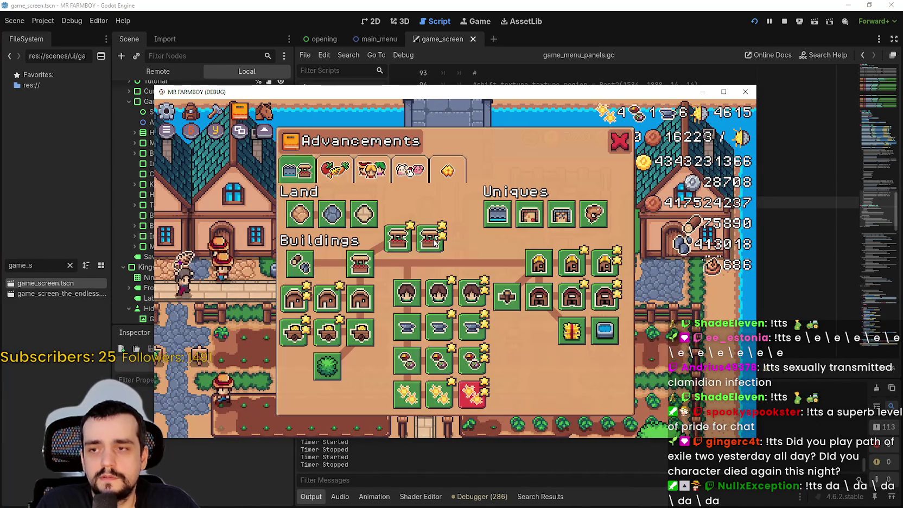
pyautogui.press('Escape')
pyautogui.press('Escape')
pyautogui.press('Down')
pyautogui.press('Down')
pyautogui.press('Down')
pyautogui.press('Up')
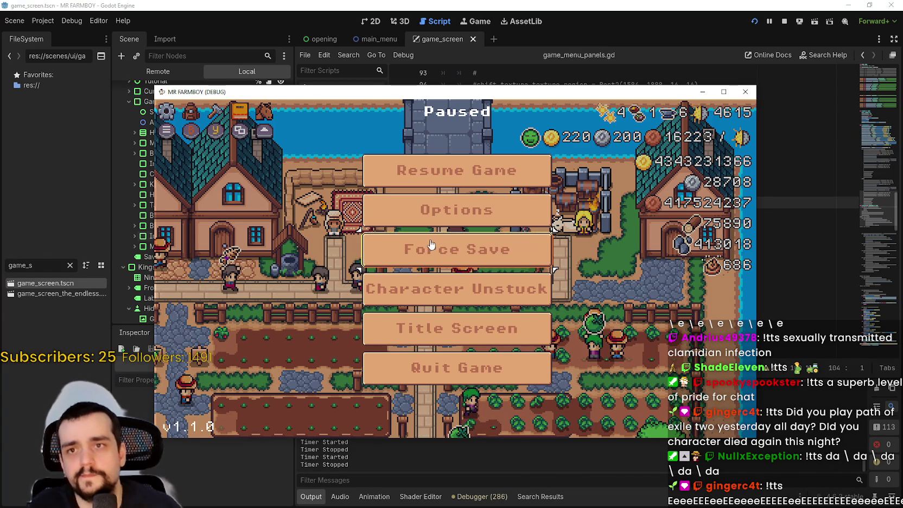
pyautogui.click(445, 4)
# - Add a breakpoint at line 19 of inventory_panel.gd and return to the paused game window
pyautogui.click(540, 216)
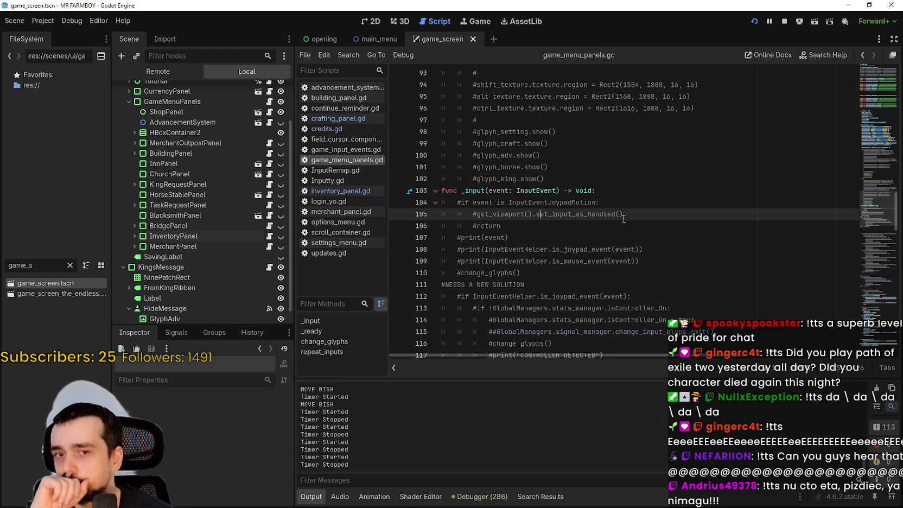
pyautogui.click(342, 191)
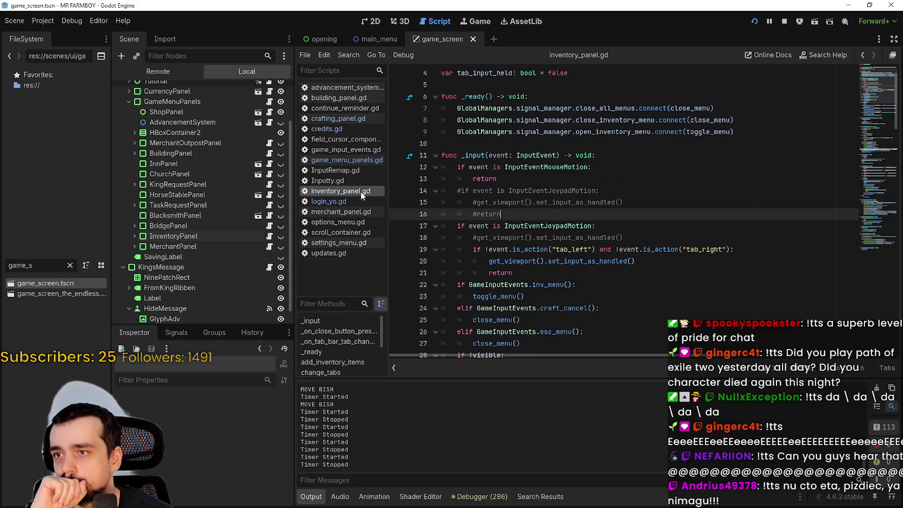
pyautogui.click(549, 226)
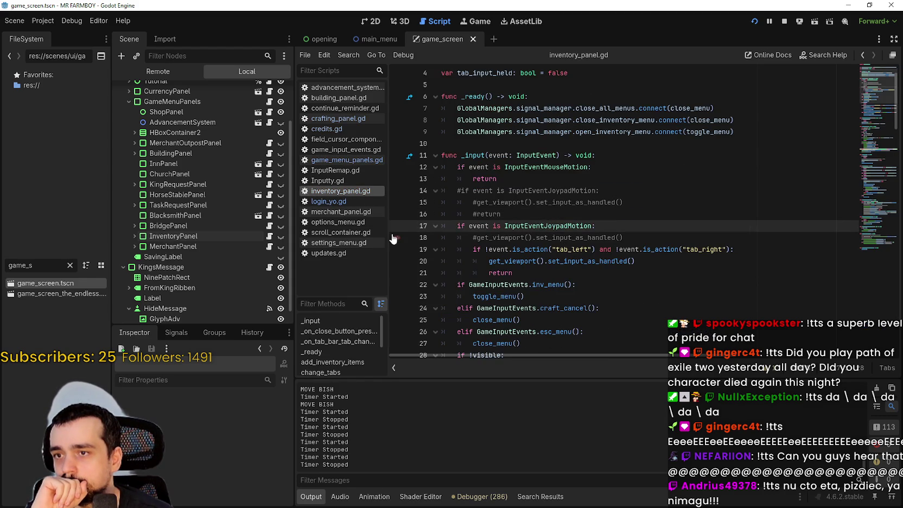
pyautogui.click(398, 250)
pyautogui.click(395, 249)
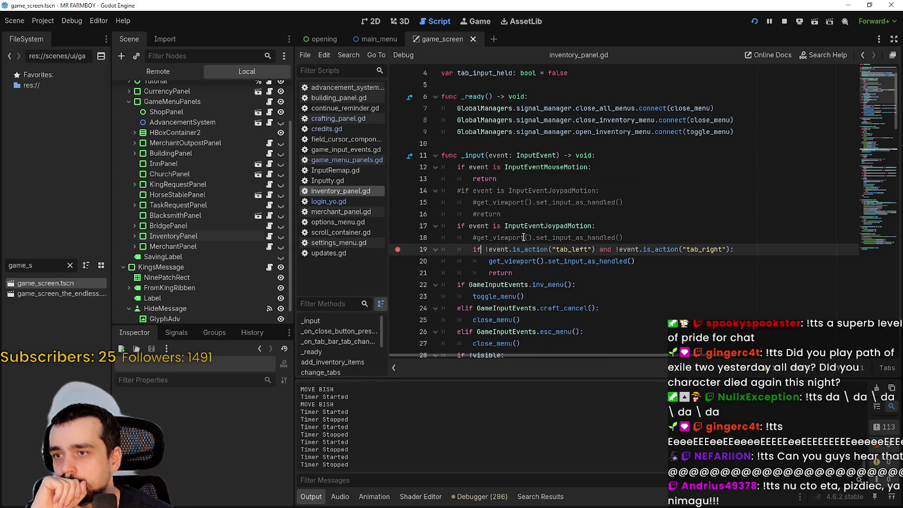
pyautogui.hotkey('alt', 'Tab')
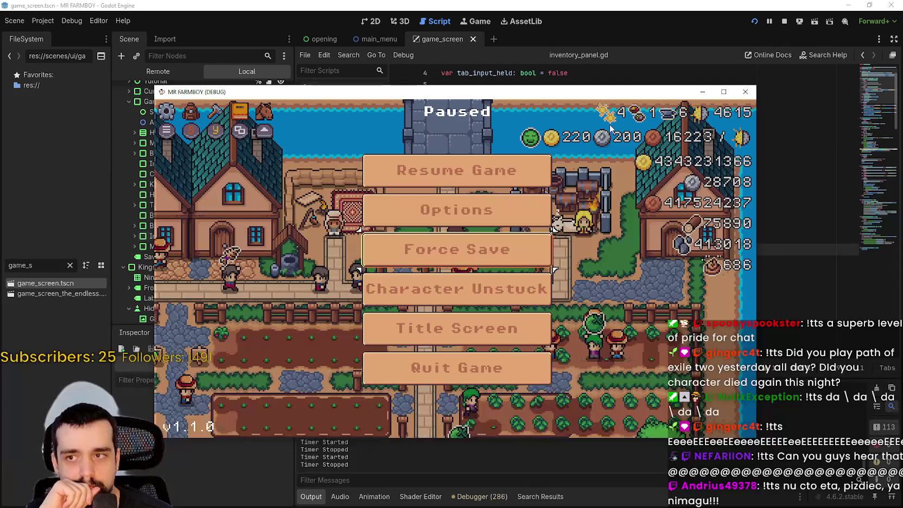
# - Cycle pause-menu focus through Options, Force Save, Character Unstuck and Title Screen
pyautogui.press('Up')
pyautogui.press('Down')
pyautogui.press('Down')
pyautogui.press('Down')
pyautogui.press('Down')
pyautogui.press('Up')
pyautogui.press('Up')
pyautogui.press('Up')
pyautogui.press('Up')
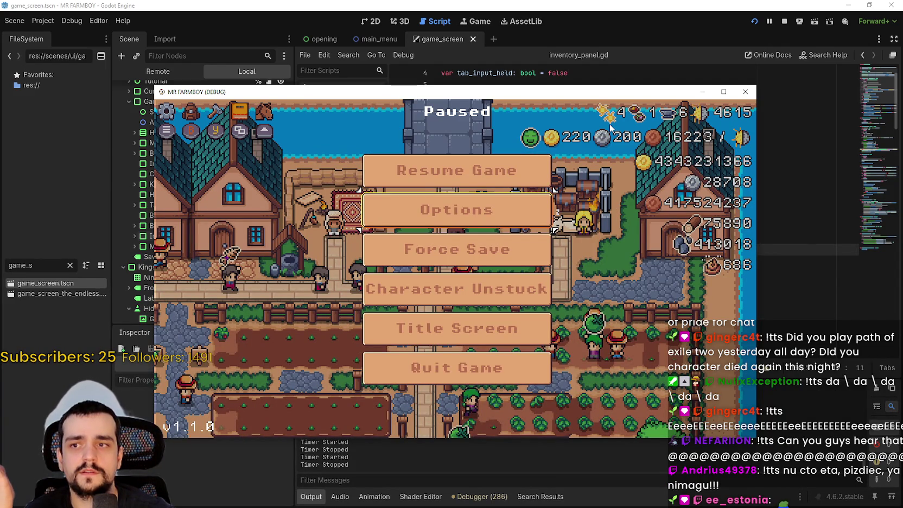
pyautogui.press('Down')
pyautogui.press('Down')
pyautogui.press('Down')
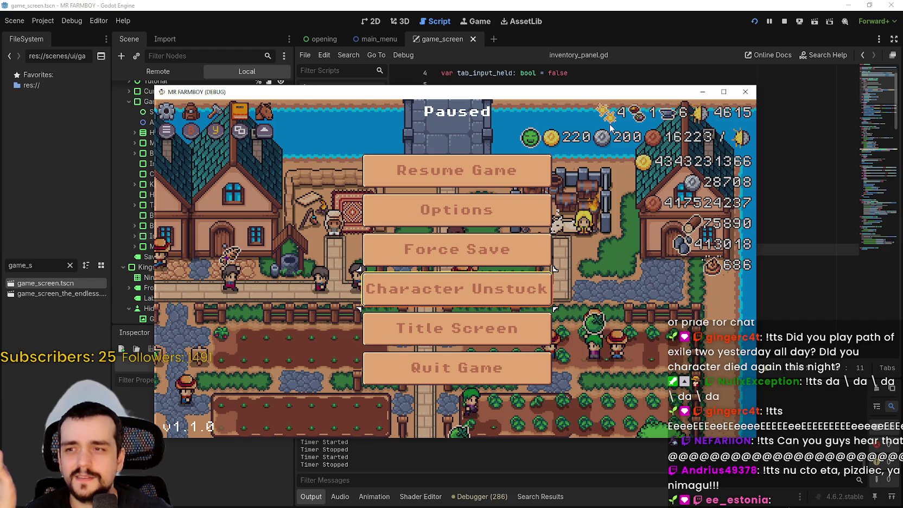
pyautogui.press('Down')
pyautogui.press('Up')
pyautogui.press('Up')
pyautogui.press('Up')
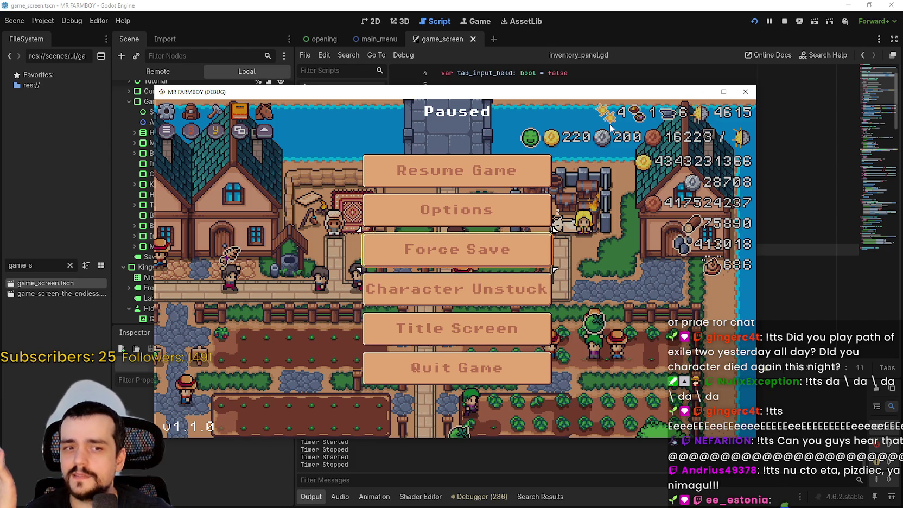
pyautogui.press('Down')
pyautogui.press('Up')
pyautogui.press('Down')
pyautogui.press('Down')
pyautogui.press('Down')
pyautogui.press('Up')
pyautogui.press('Up')
pyautogui.press('Up')
pyautogui.press('Down')
pyautogui.press('Down')
pyautogui.press('Up')
pyautogui.press('Up')
pyautogui.press('Up')
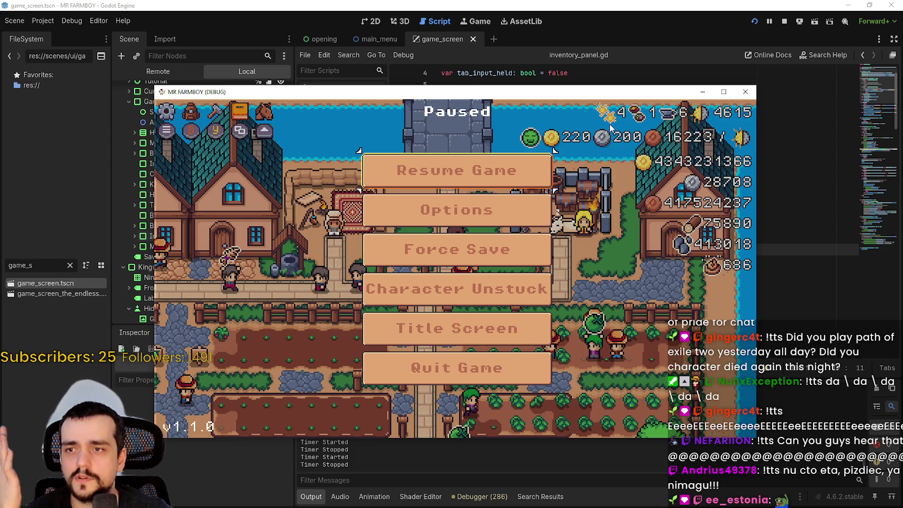
pyautogui.press('Down')
pyautogui.press('Down')
pyautogui.press('Down')
pyautogui.press('Up')
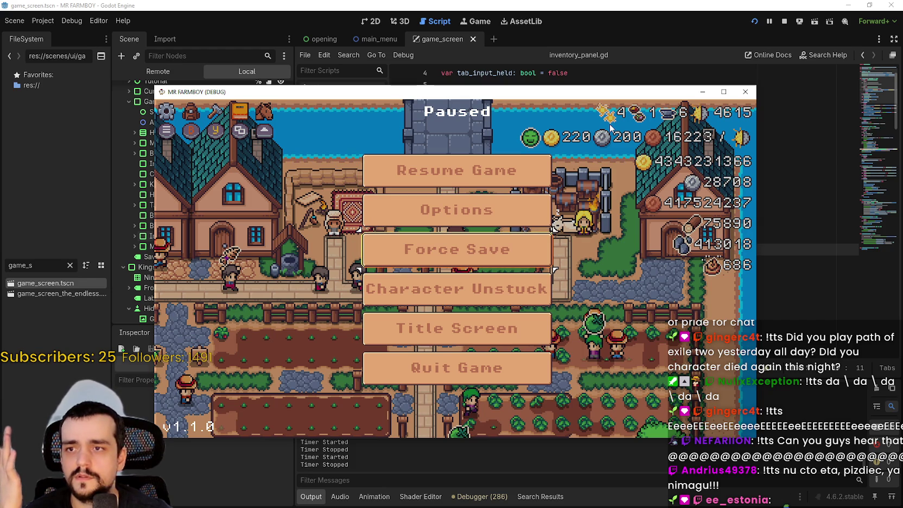
pyautogui.press('Up')
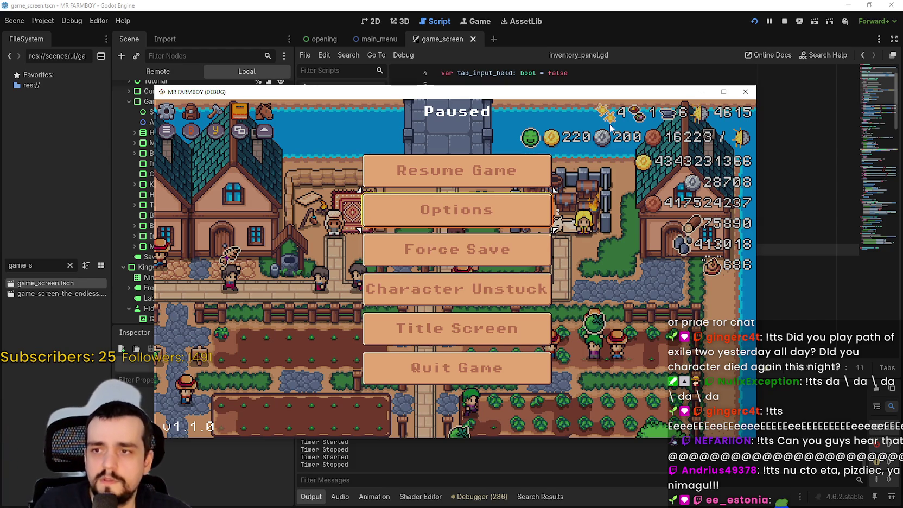
# - Open Options, move through the Window resolution settings, and back out to trigger the breakpoint
pyautogui.press('Return')
pyautogui.press('Down')
pyautogui.press('Down')
pyautogui.press('Escape')
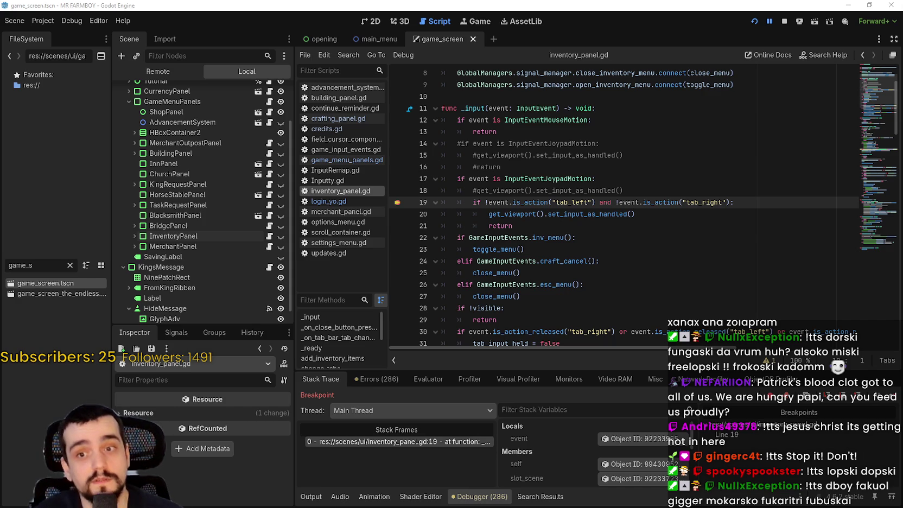
# - Continue past the breakpoint, remove the line 19 breakpoint, and resume the game
pyautogui.click(893, 396)
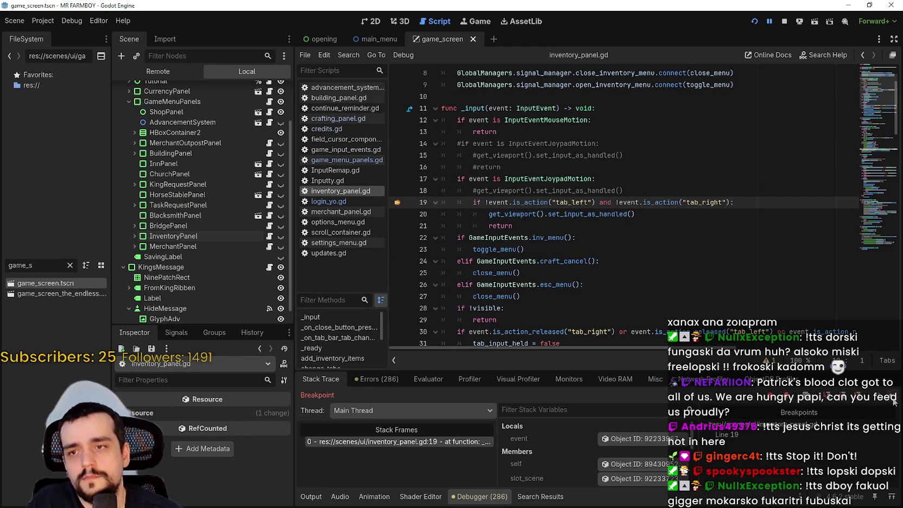
pyautogui.click(397, 202)
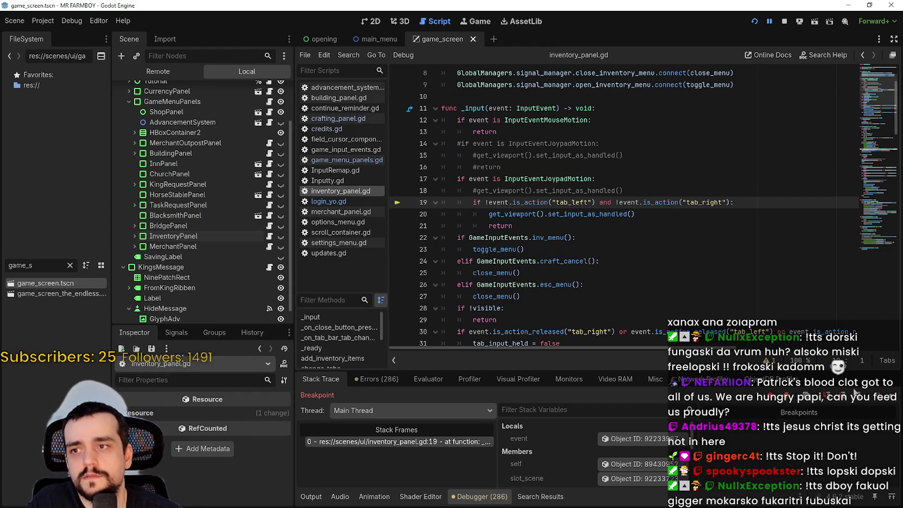
pyautogui.click(899, 400)
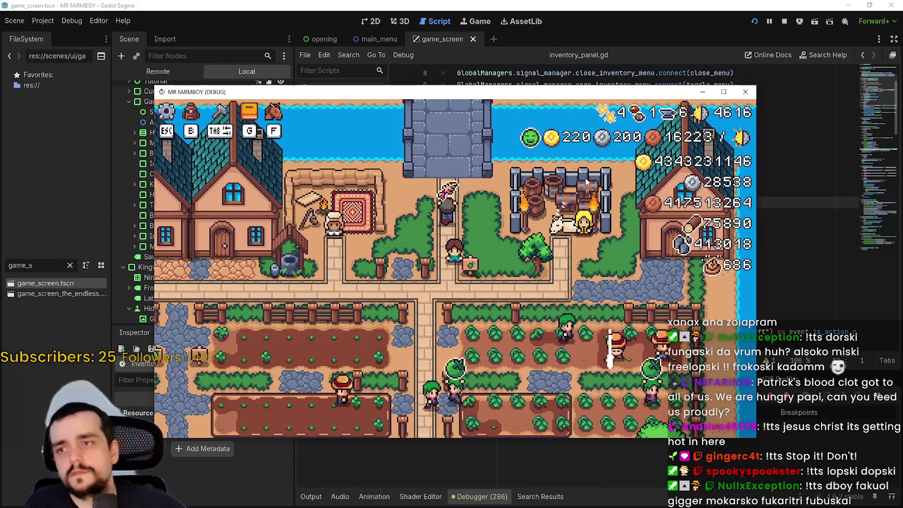
# - Pause the game, move focus between Force Save and Options, then resume play
pyautogui.press('Escape')
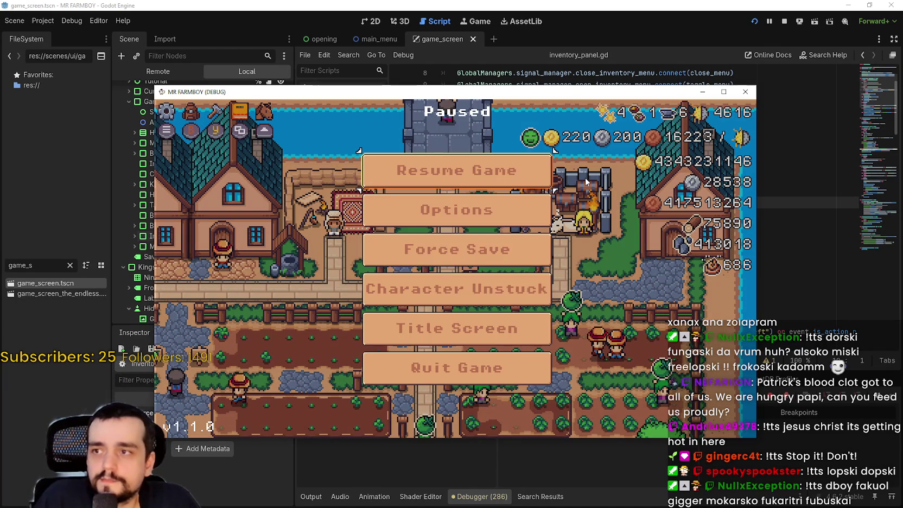
pyautogui.press('Down')
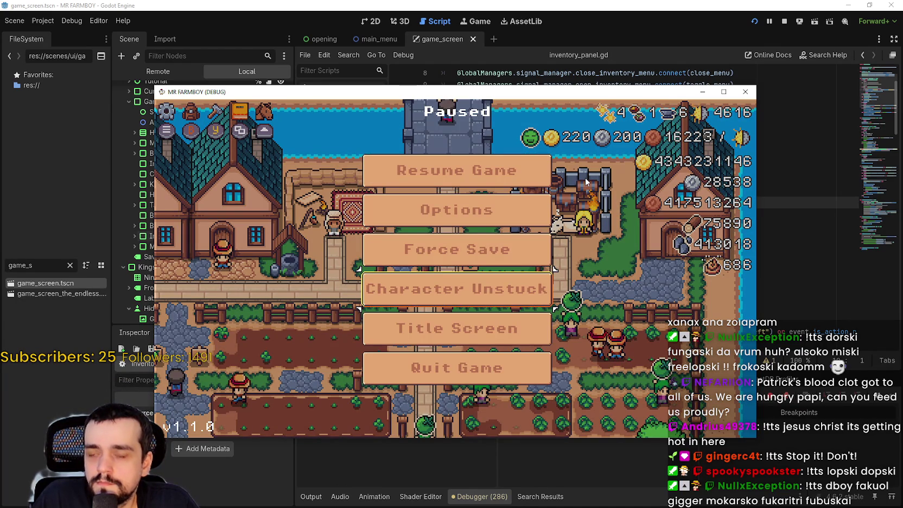
pyautogui.press('Up')
pyautogui.press('Up')
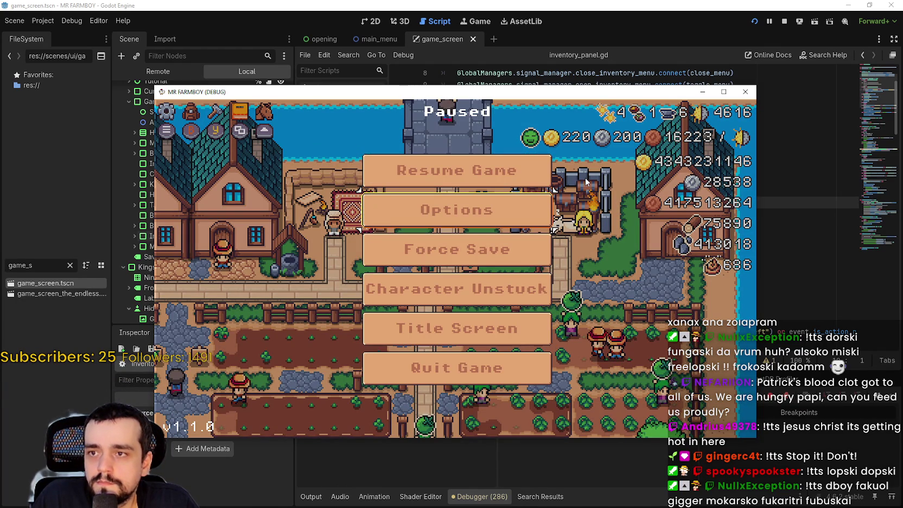
pyautogui.press('Escape')
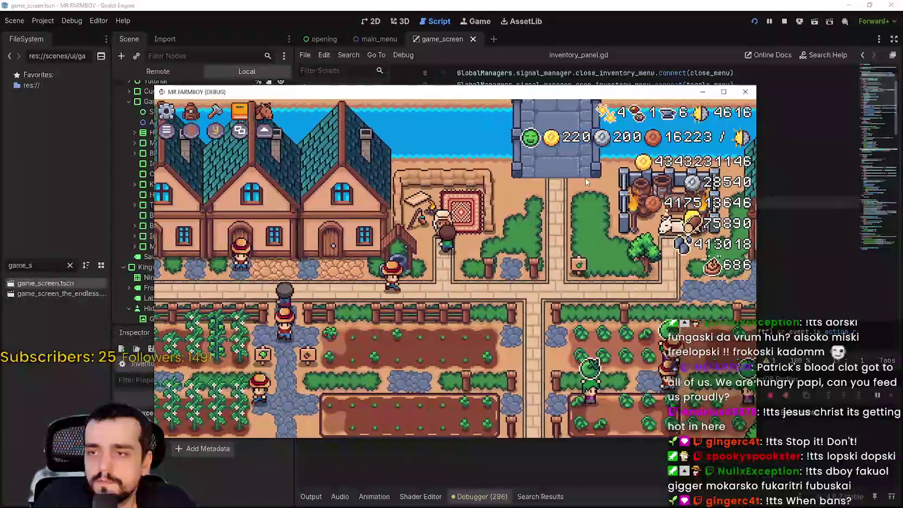
# - Open and close the Merchant Seller shop, browsing to the Sheep under Animals
pyautogui.press('e')
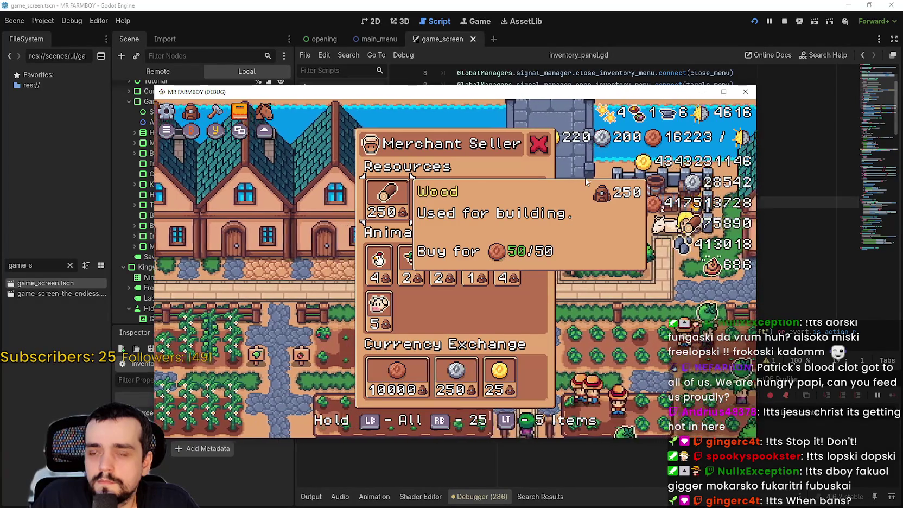
pyautogui.press('Escape')
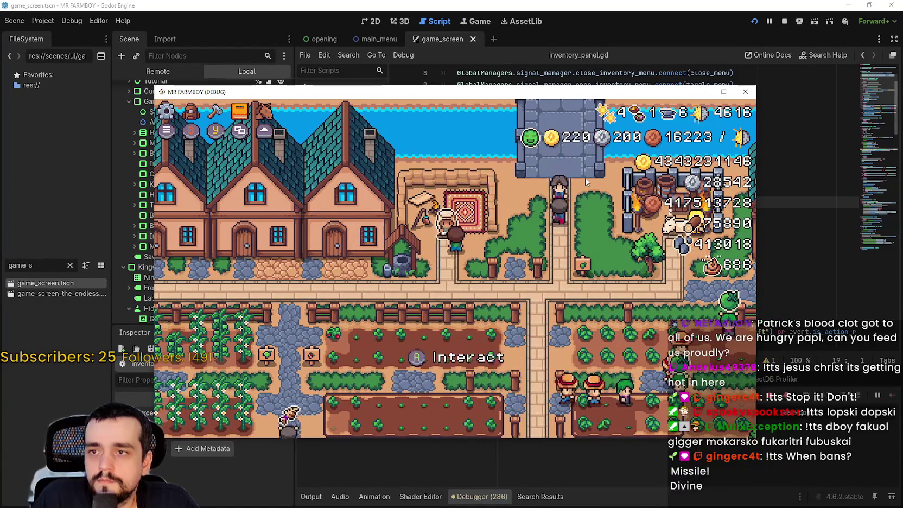
pyautogui.press('e')
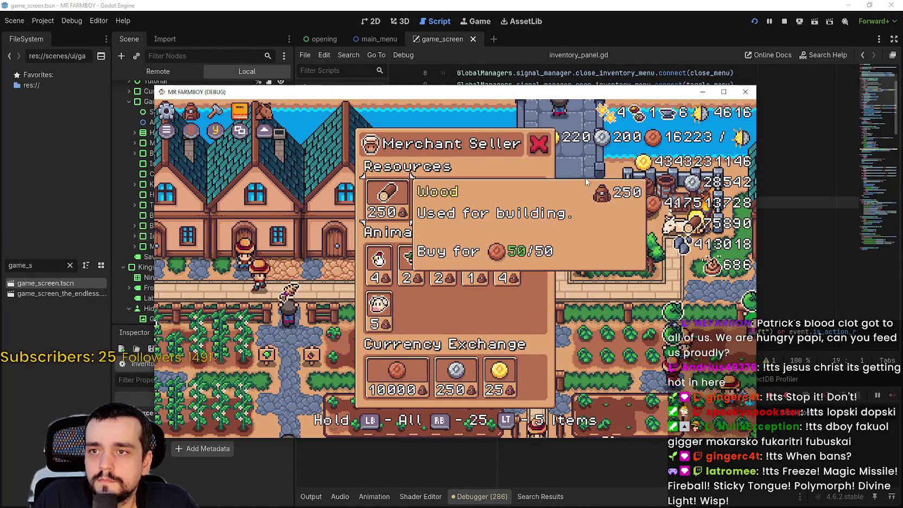
pyautogui.press('Escape')
pyautogui.press('e')
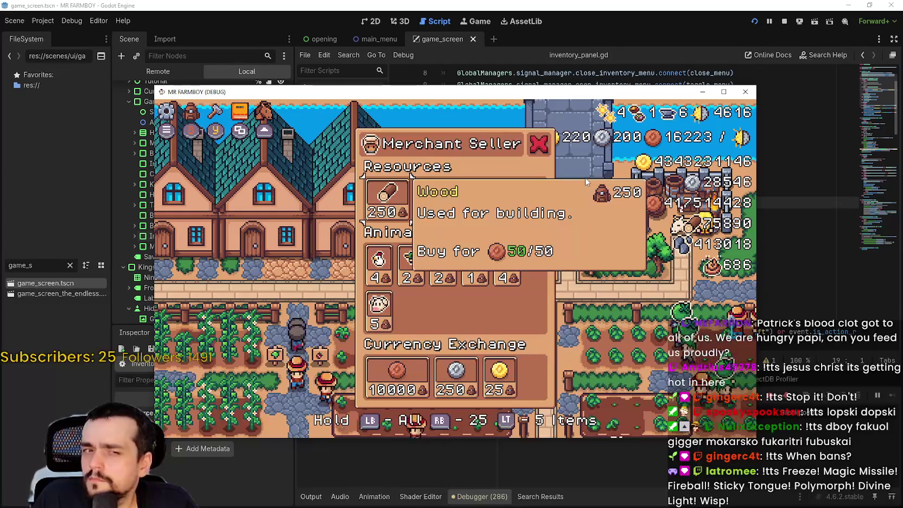
pyautogui.press('Right')
pyautogui.press('Down')
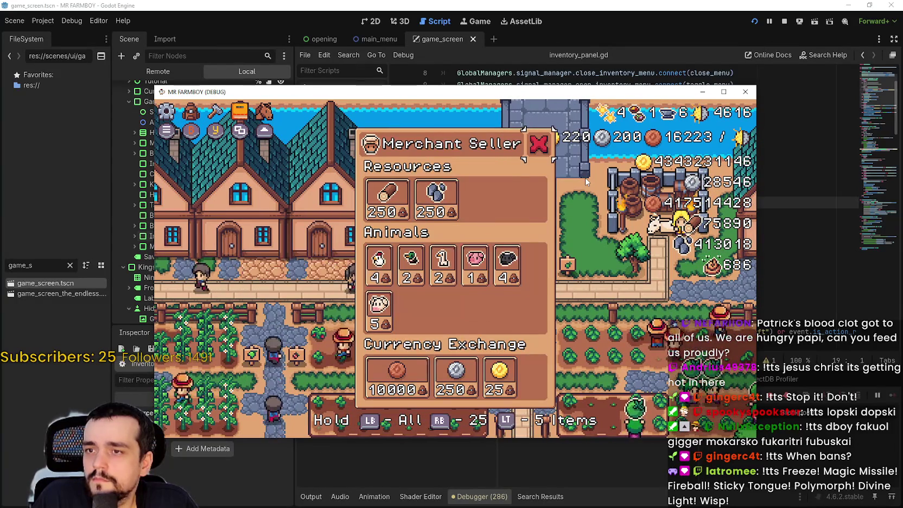
pyautogui.press('Escape')
# - Walk the character right and up toward the bridge, then pause the game
pyautogui.press('d')
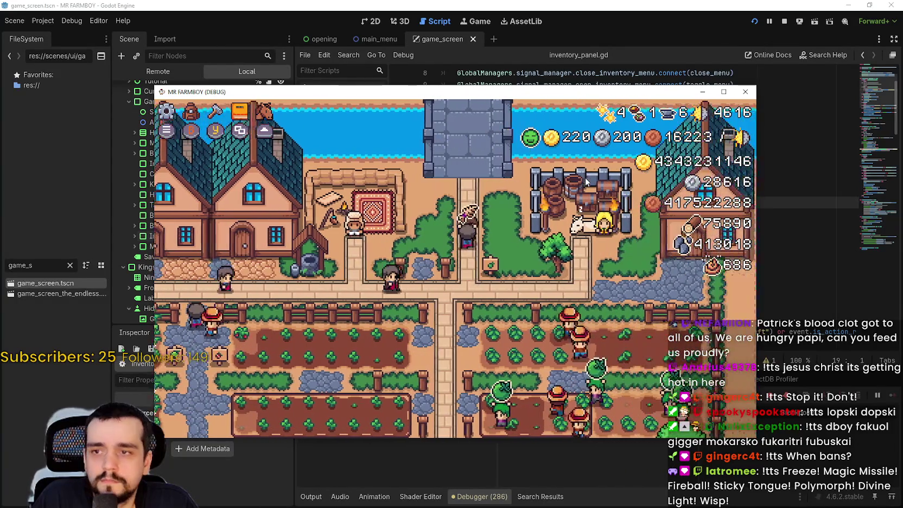
pyautogui.press('w')
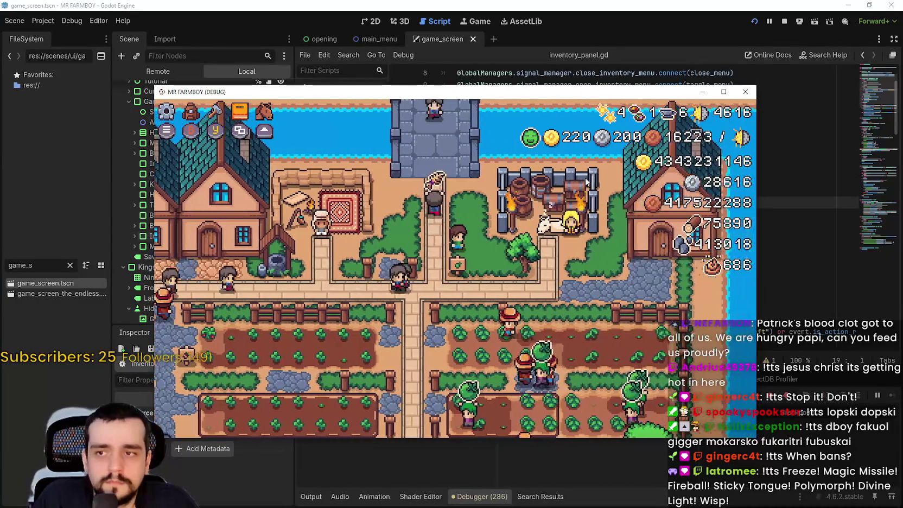
pyautogui.press('Escape')
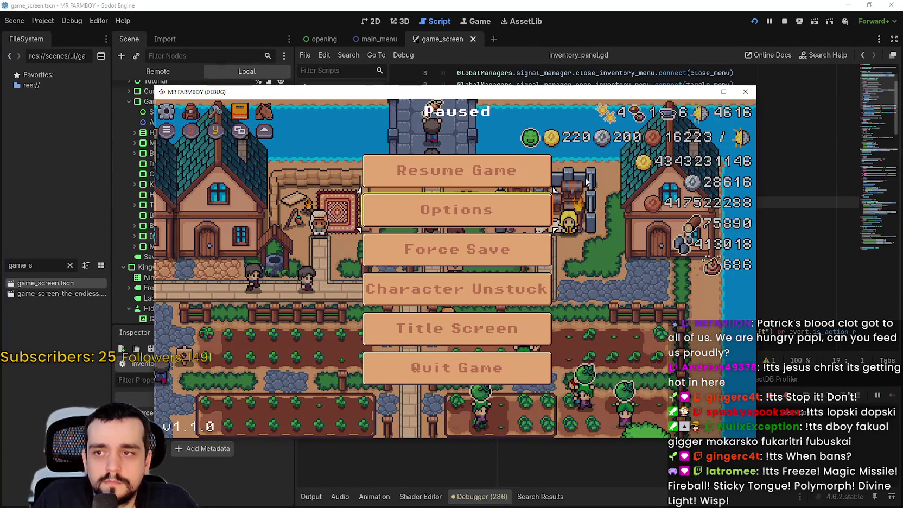
pyautogui.press('Escape')
pyautogui.press('t')
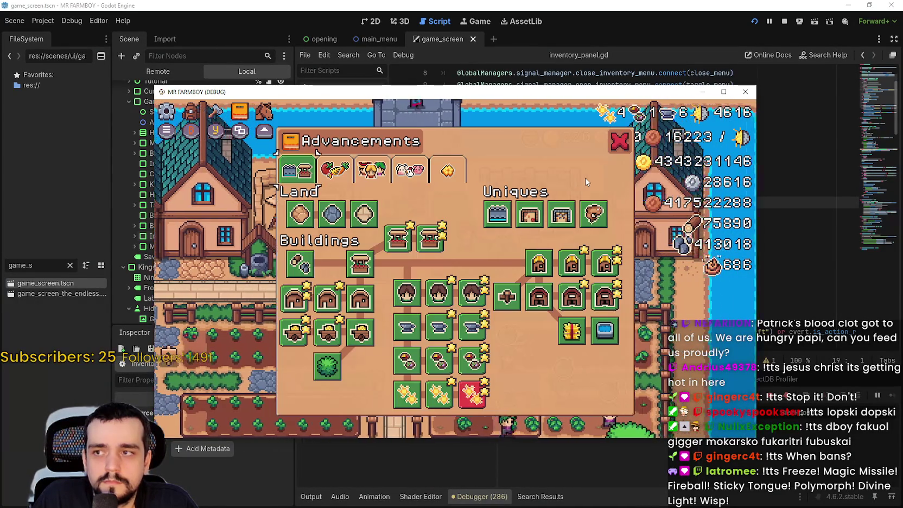
pyautogui.press('Escape')
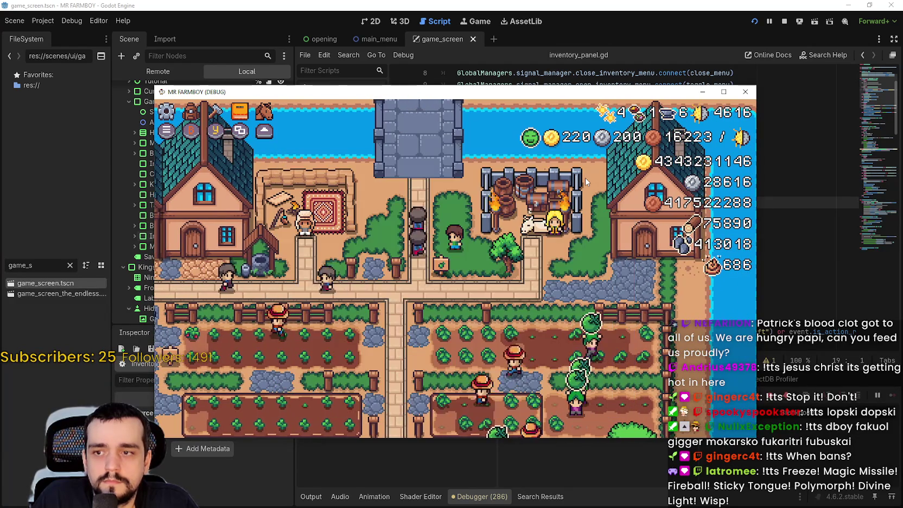
pyautogui.press('Escape')
pyautogui.press('Escape')
pyautogui.press('t')
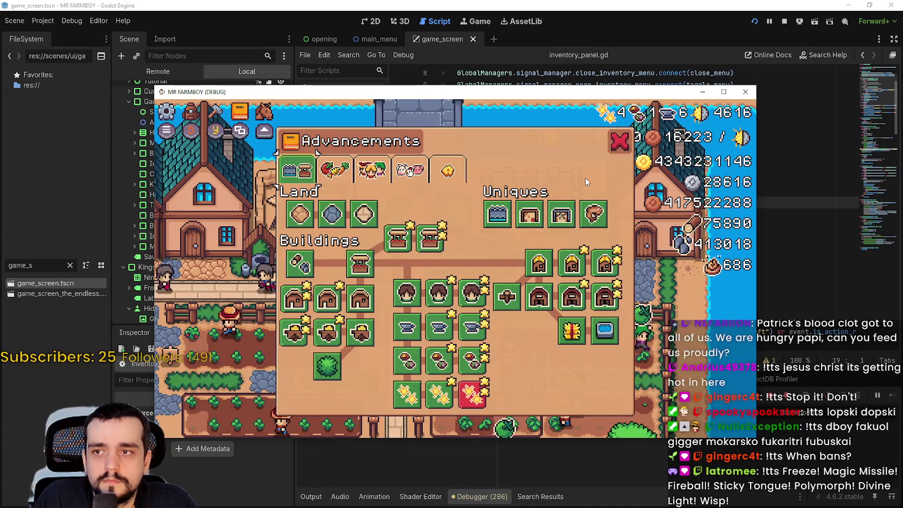
pyautogui.press('Escape')
pyautogui.press('t')
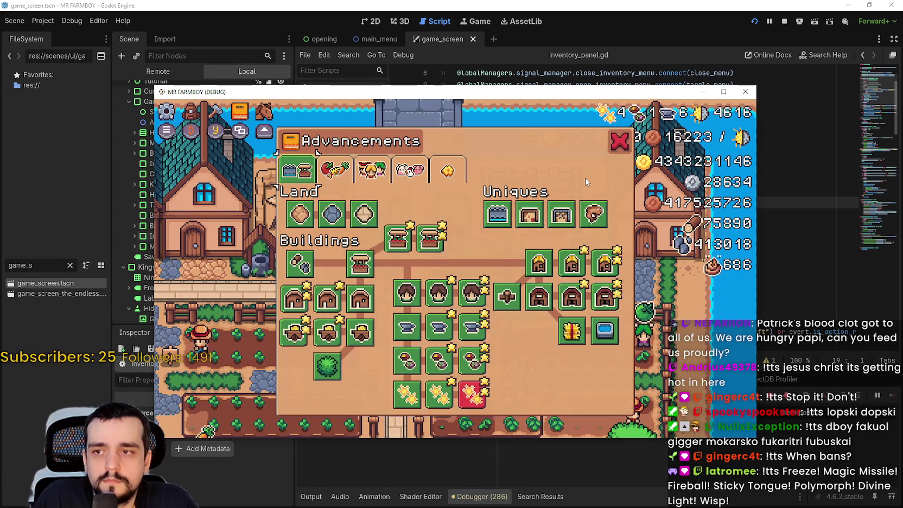
pyautogui.press('Escape')
pyautogui.press('Escape')
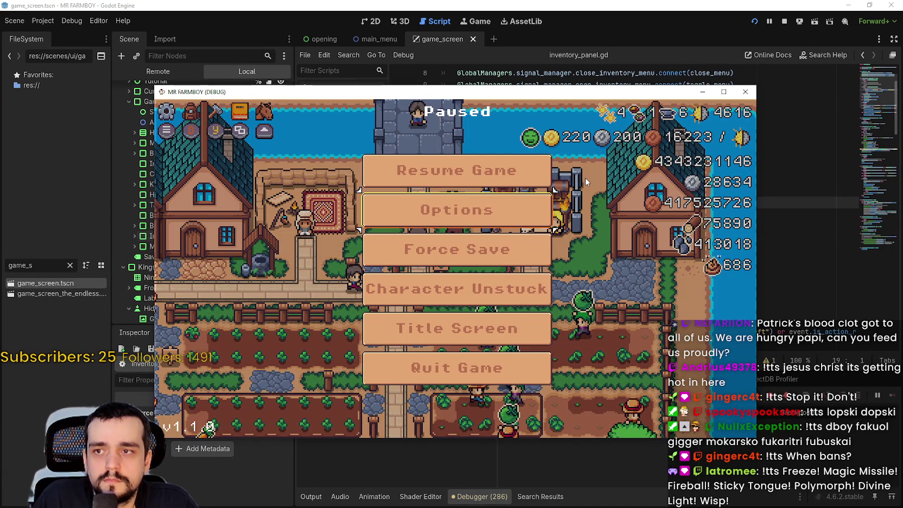
pyautogui.press('Escape')
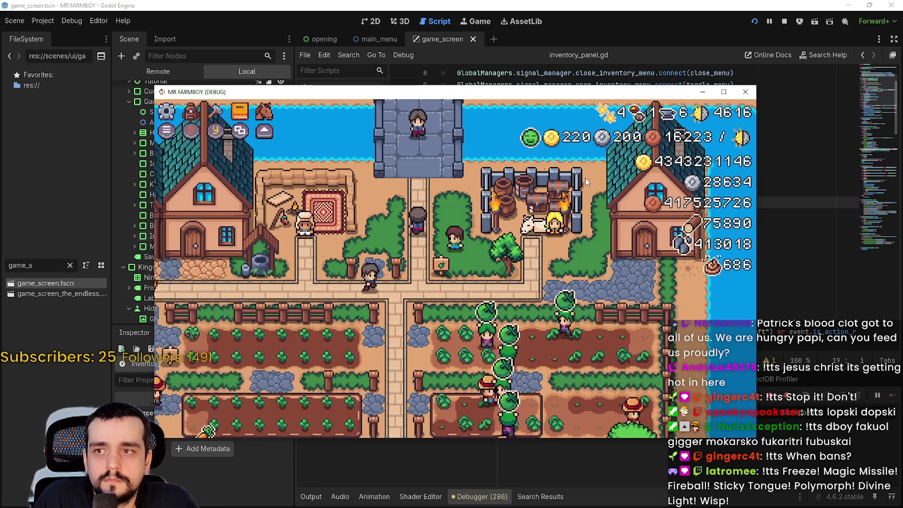
pyautogui.press('c')
pyautogui.press('q')
pyautogui.press('q')
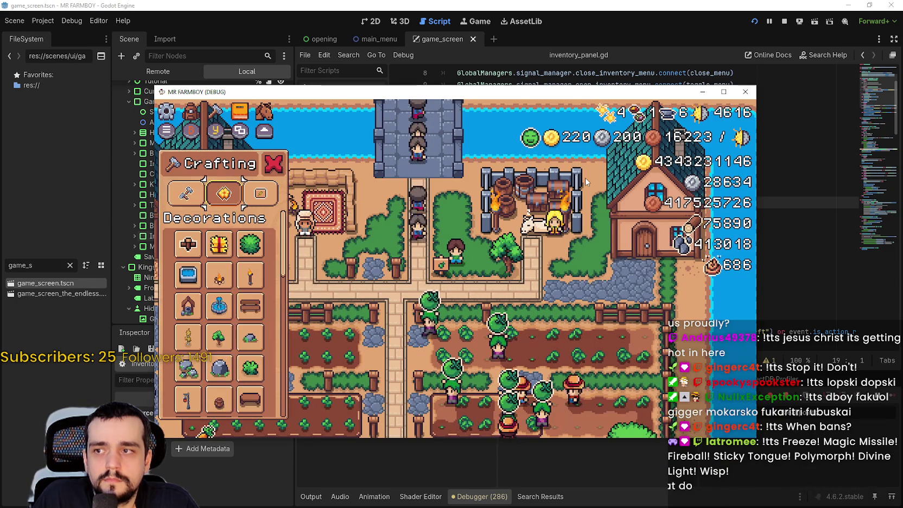
pyautogui.press('s')
pyautogui.press('c')
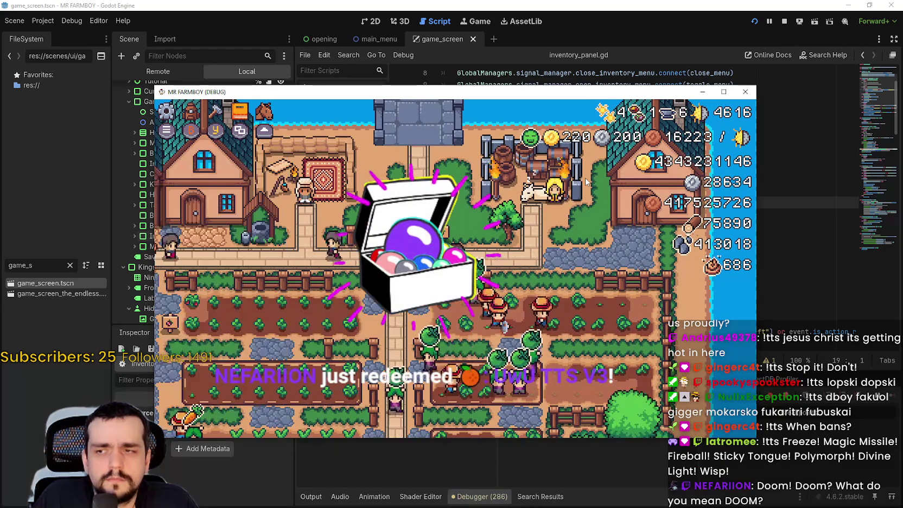
pyautogui.press('i')
pyautogui.press('Escape')
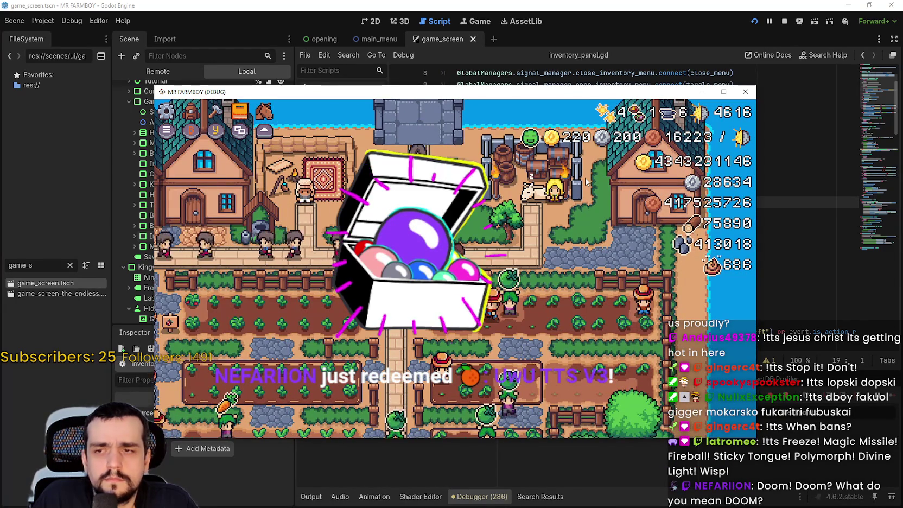
pyautogui.press('Escape')
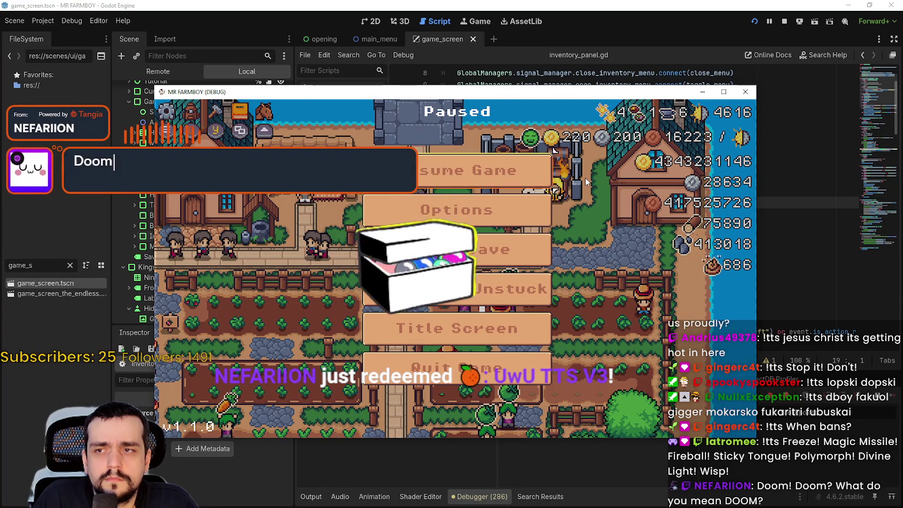
pyautogui.press('Escape')
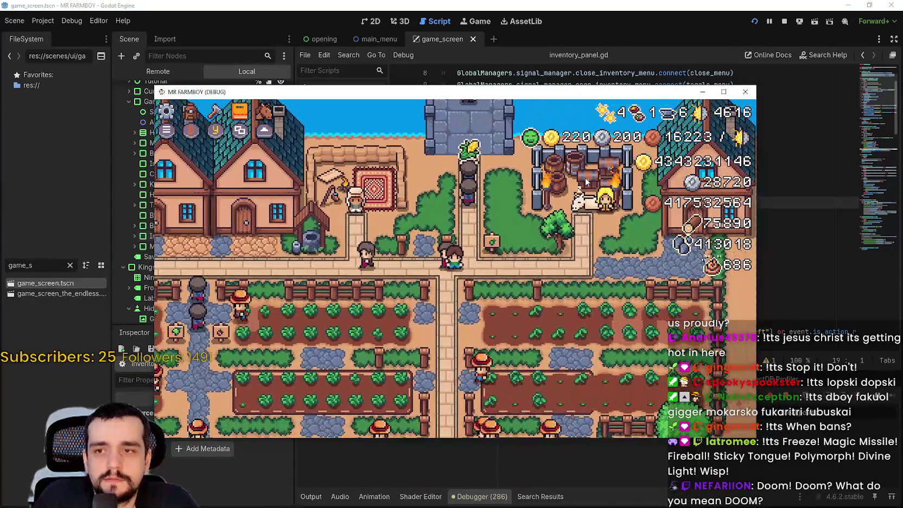
pyautogui.press('Escape')
pyautogui.press('Escape')
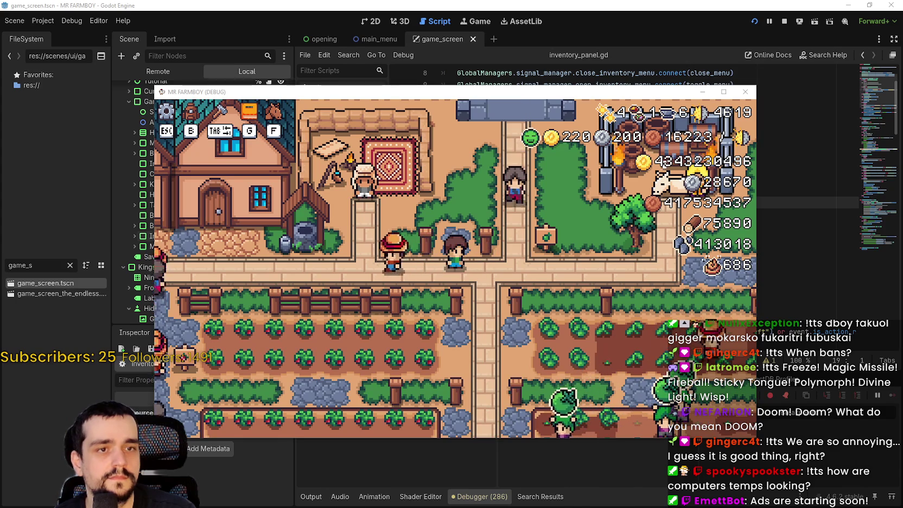
# - Switch to the Corsair iCUE dashboard showing CPU package temperature and load
pyautogui.hotkey('alt', 'Tab')
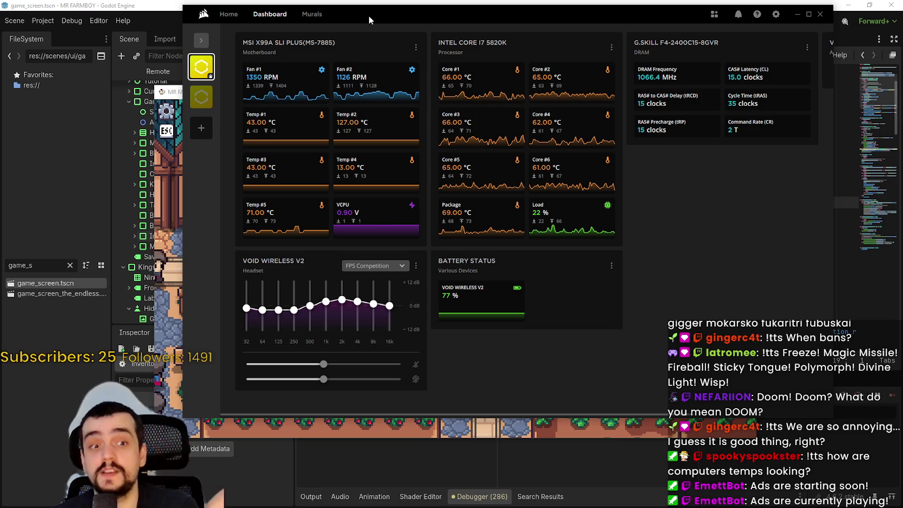
# - Close the Corsair iCUE dashboard window with Alt+F4
pyautogui.hotkey('alt', 'F4')
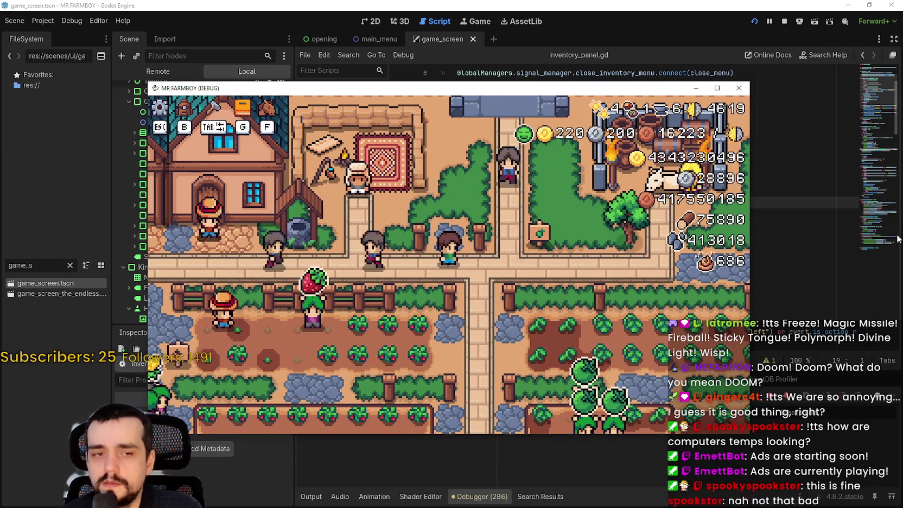
# - Filter the FileSystem for 'curren' and open currency_panel.tscn in the scene editor
pyautogui.click(898, 238)
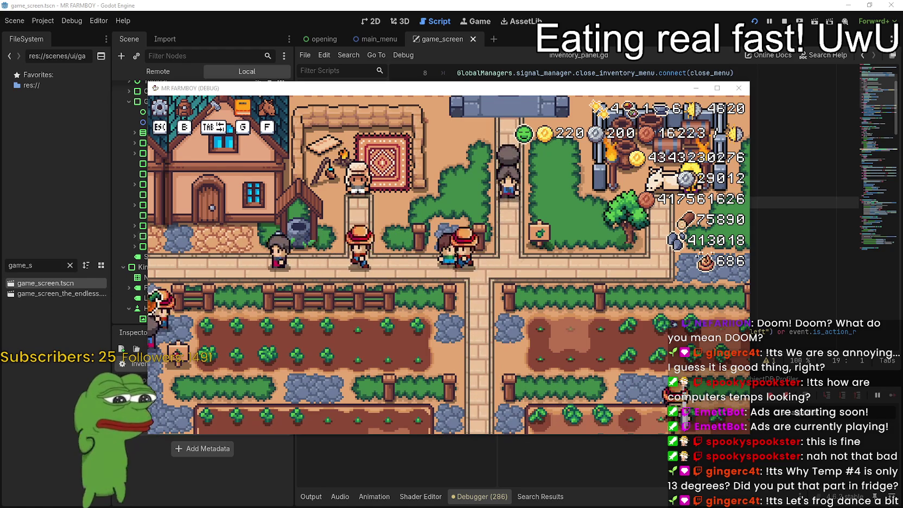
pyautogui.click(578, 5)
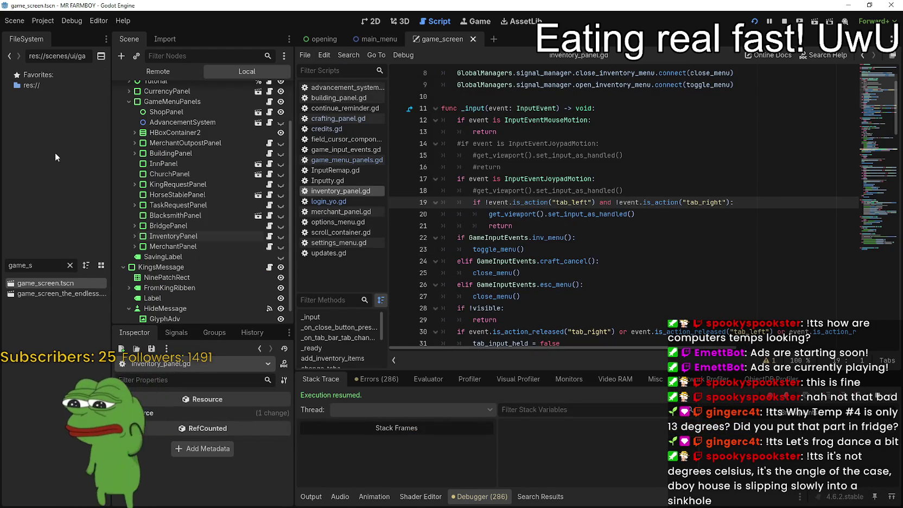
pyautogui.moveTo(37, 258); pyautogui.dragTo(37, 268)
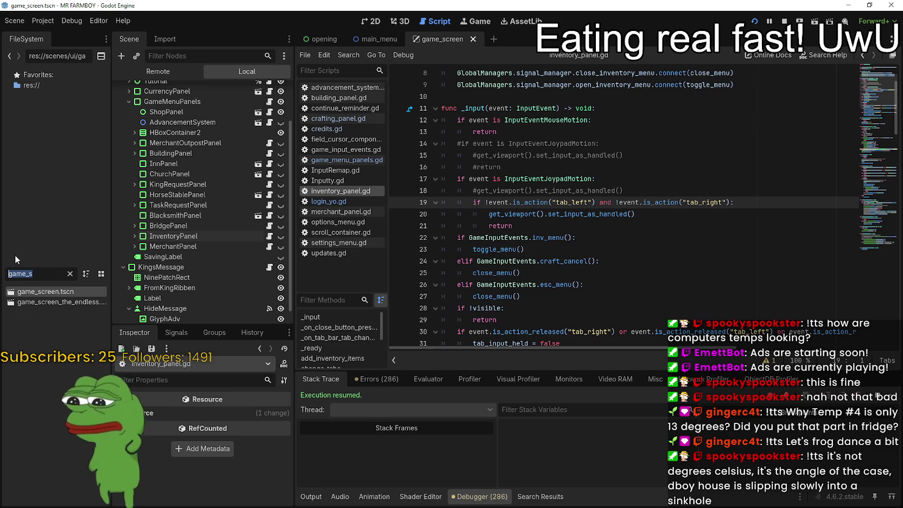
pyautogui.write('curren')
pyautogui.doubleClick(68, 304)
pyautogui.click(374, 22)
# - Collapse WagesContainer, expand ActiveBuffs, and select dayLabel to show its Inspector properties
pyautogui.scroll(2, 527, 130)
pyautogui.scroll(2, 524, 273)
pyautogui.scroll(-2, 461, 246)
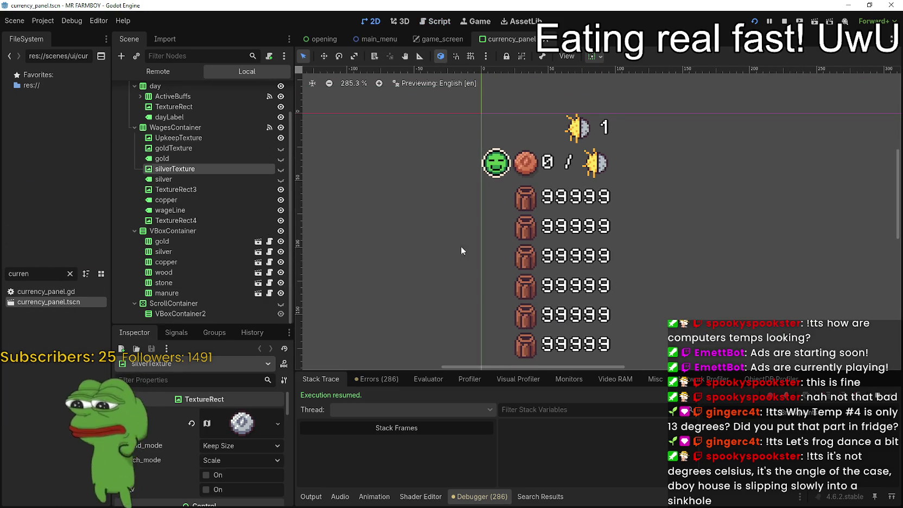
pyautogui.click(134, 127)
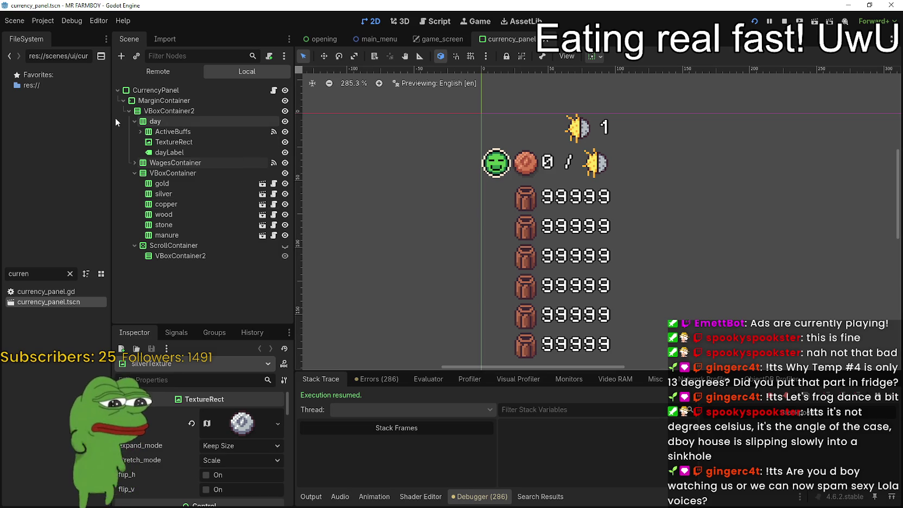
pyautogui.click(153, 90)
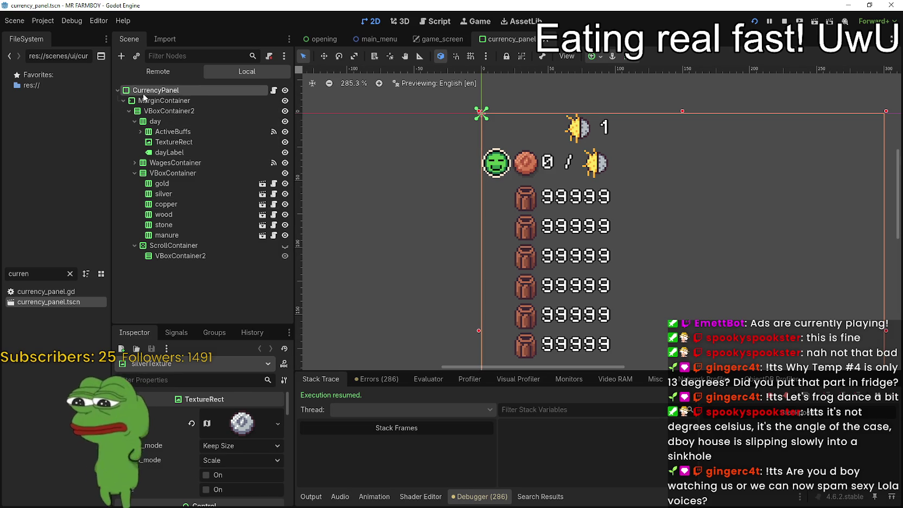
pyautogui.click(140, 131)
pyautogui.click(146, 162)
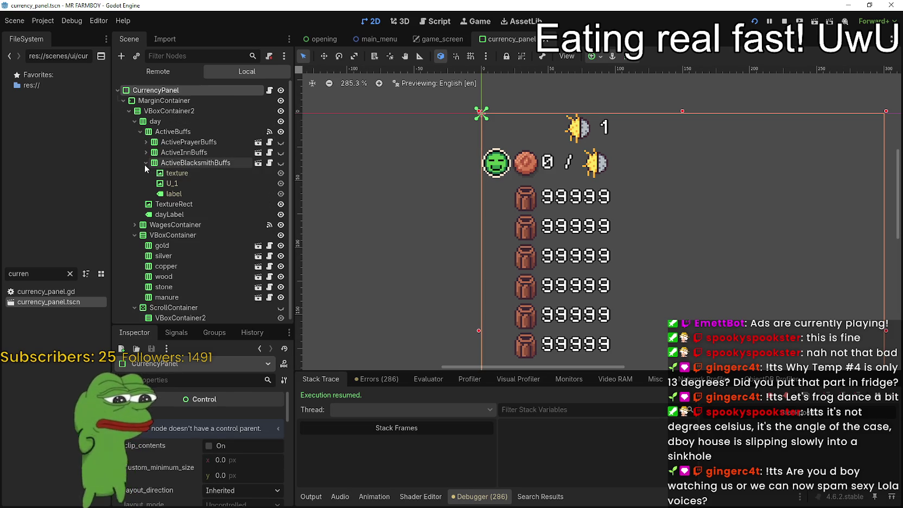
pyautogui.click(165, 205)
pyautogui.click(162, 214)
pyautogui.scroll(-5, 161, 455)
pyautogui.scroll(-8, 157, 455)
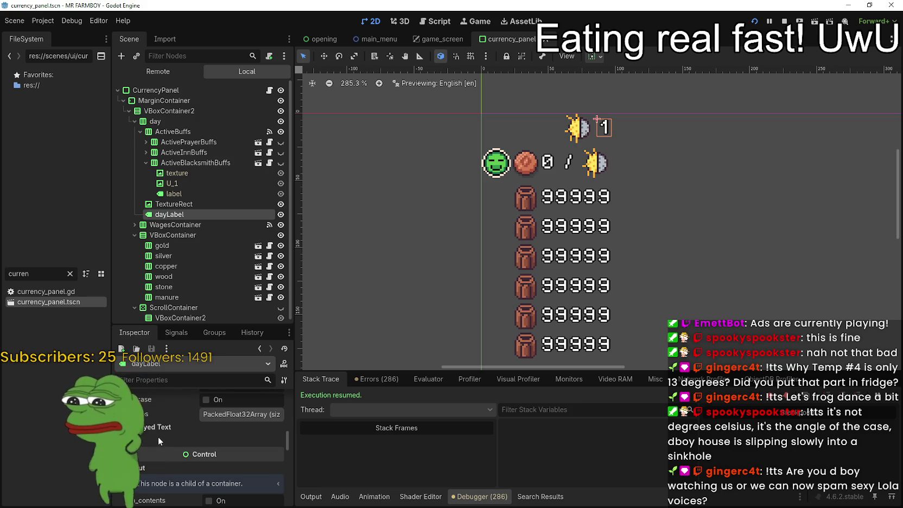
# - Expand dayLabel's colour and constant theme overrides and enable the outline size override
pyautogui.scroll(-5, 201, 453)
pyautogui.scroll(-3, 196, 453)
pyautogui.scroll(-4, 142, 434)
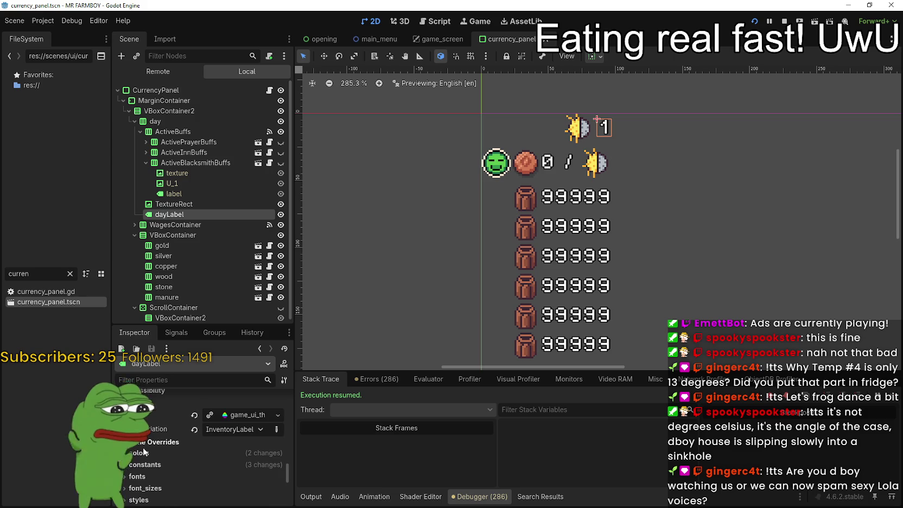
pyautogui.click(156, 450)
pyautogui.scroll(-2, 151, 413)
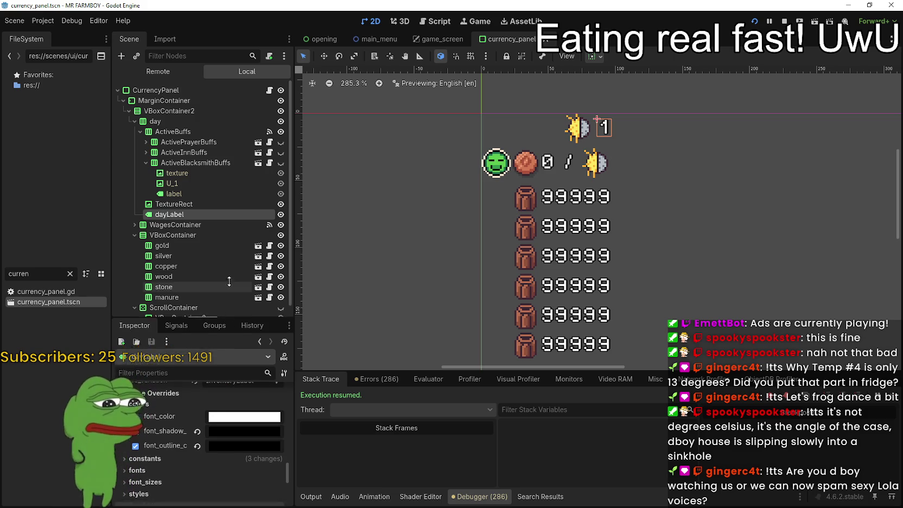
pyautogui.moveTo(227, 326); pyautogui.dragTo(227, 259)
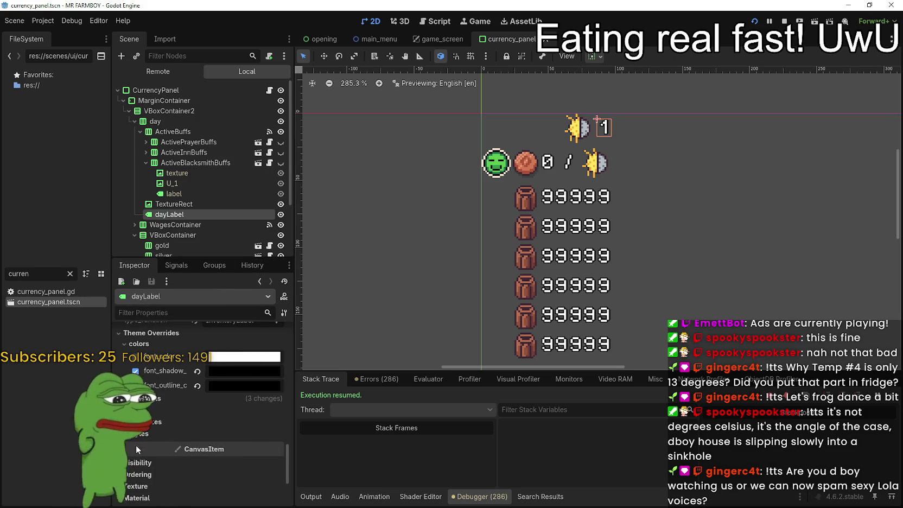
pyautogui.click(167, 400)
pyautogui.scroll(-1, 167, 469)
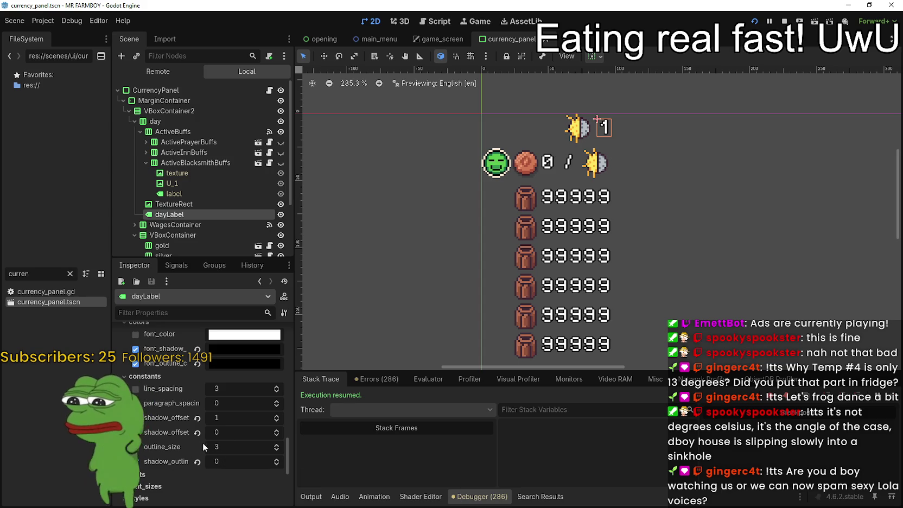
pyautogui.scroll(6, 610, 108)
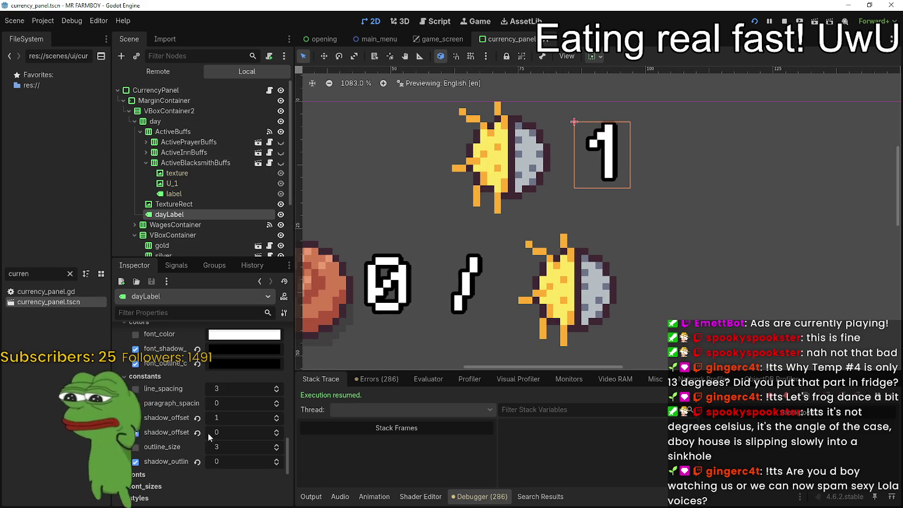
pyautogui.click(135, 447)
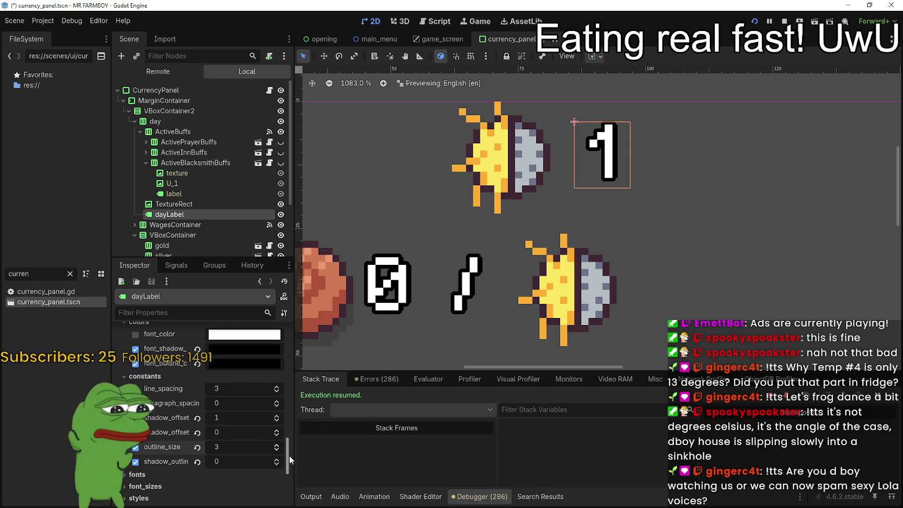
# - Set the day label's second shadow offset to 2 and its outline size to 4
pyautogui.scroll(3, 245, 434)
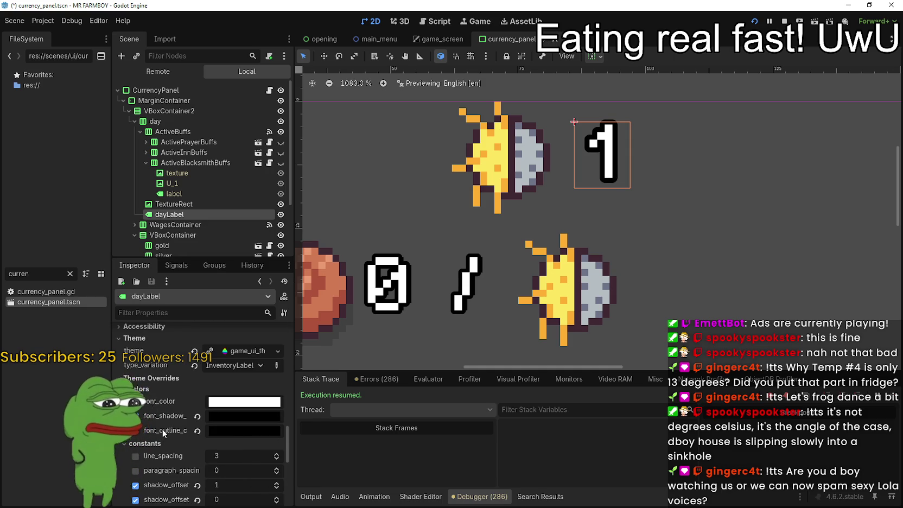
pyautogui.scroll(-3, 163, 425)
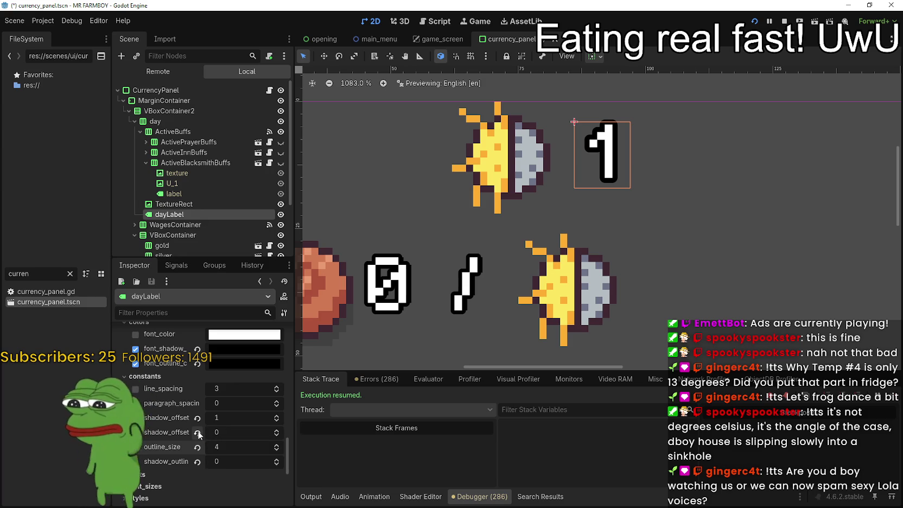
pyautogui.click(278, 429)
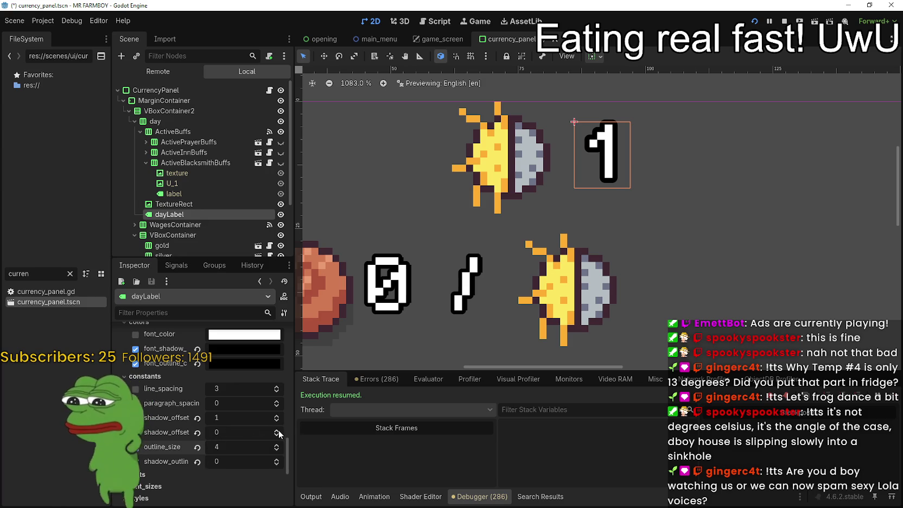
pyautogui.click(278, 430)
pyautogui.click(277, 430)
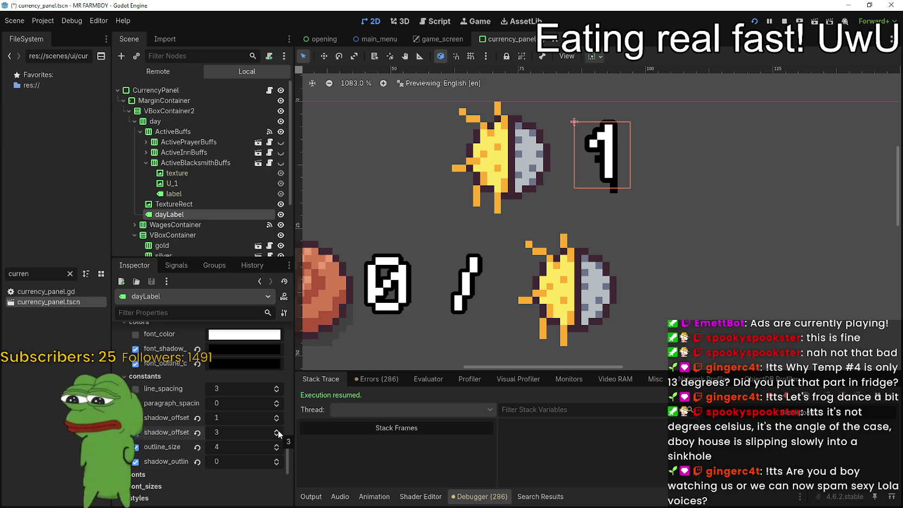
pyautogui.click(276, 435)
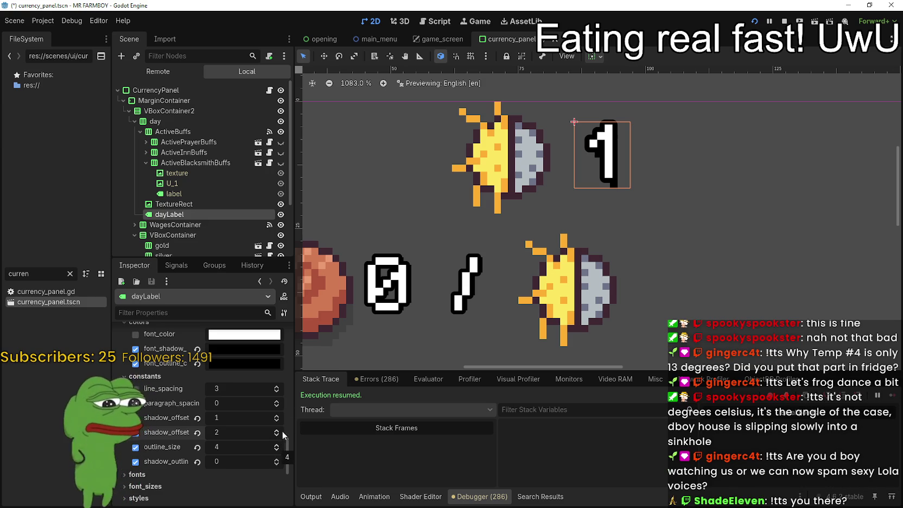
pyautogui.scroll(8, 630, 154)
pyautogui.scroll(-8, 624, 154)
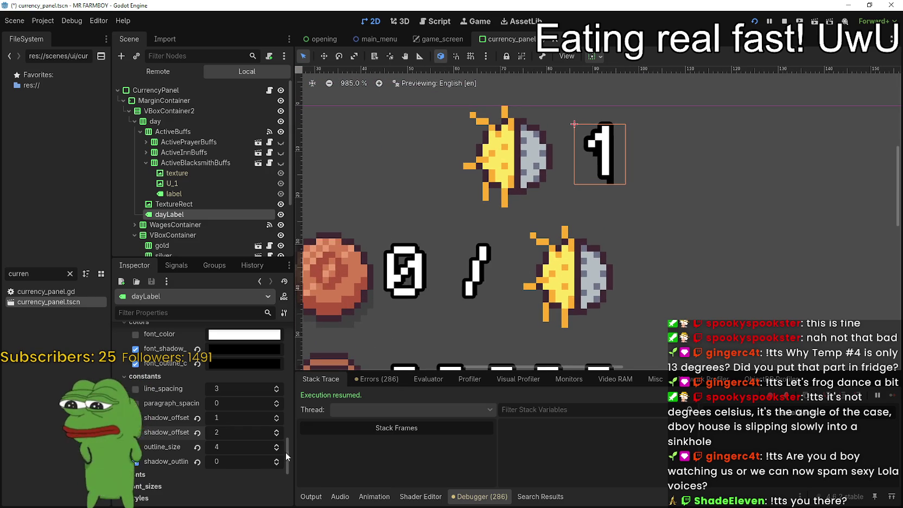
pyautogui.click(279, 450)
pyautogui.click(279, 450)
pyautogui.click(279, 450)
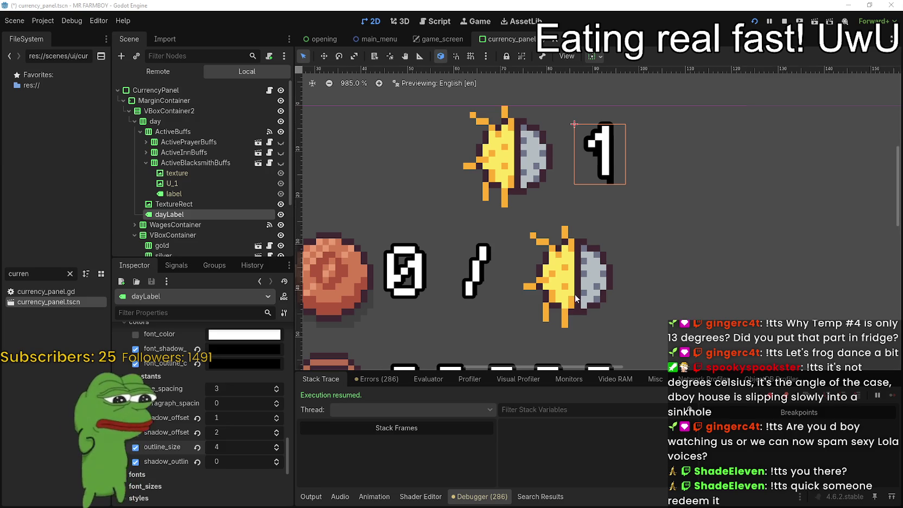
pyautogui.scroll(-2, 575, 294)
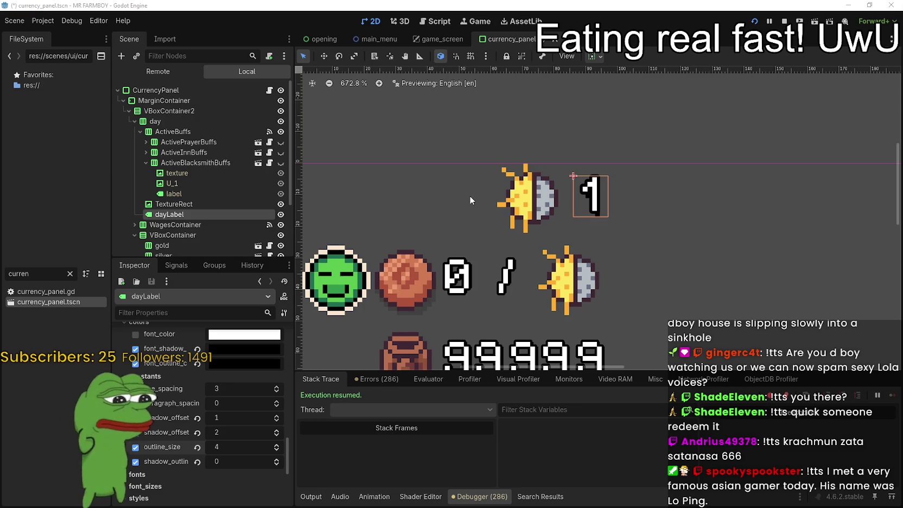
# - Expand WagesContainer in the Scene tree and browse its gold and silver nodes
pyautogui.scroll(-3, 470, 200)
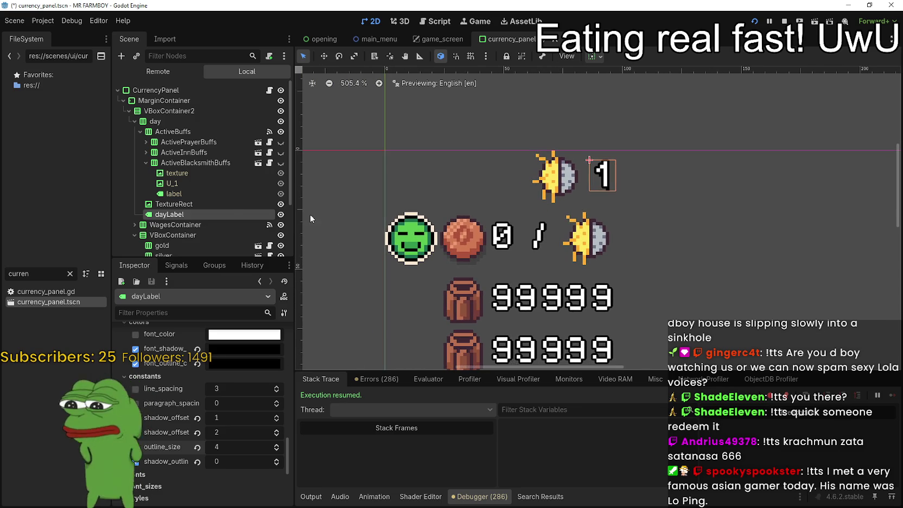
pyautogui.scroll(-3, 214, 208)
pyautogui.click(173, 142)
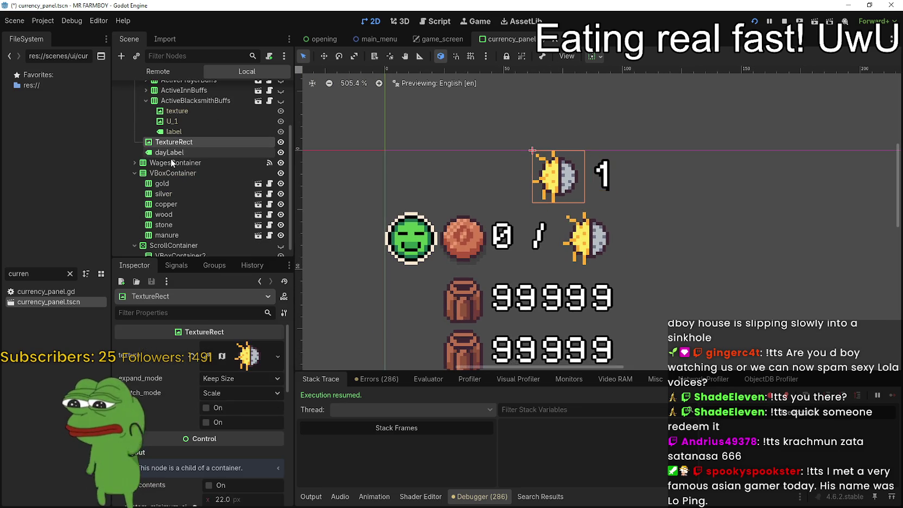
pyautogui.click(171, 163)
pyautogui.click(134, 163)
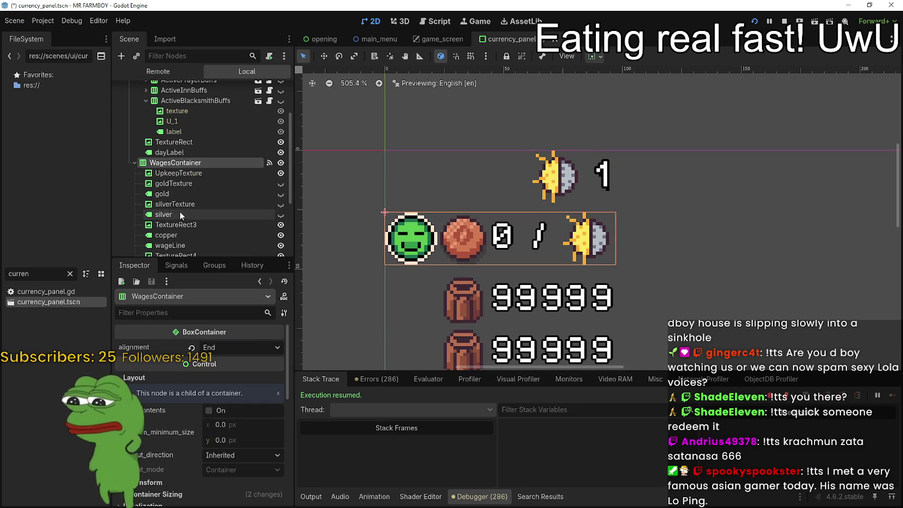
pyautogui.click(177, 184)
pyautogui.click(176, 211)
pyautogui.click(181, 207)
pyautogui.click(181, 215)
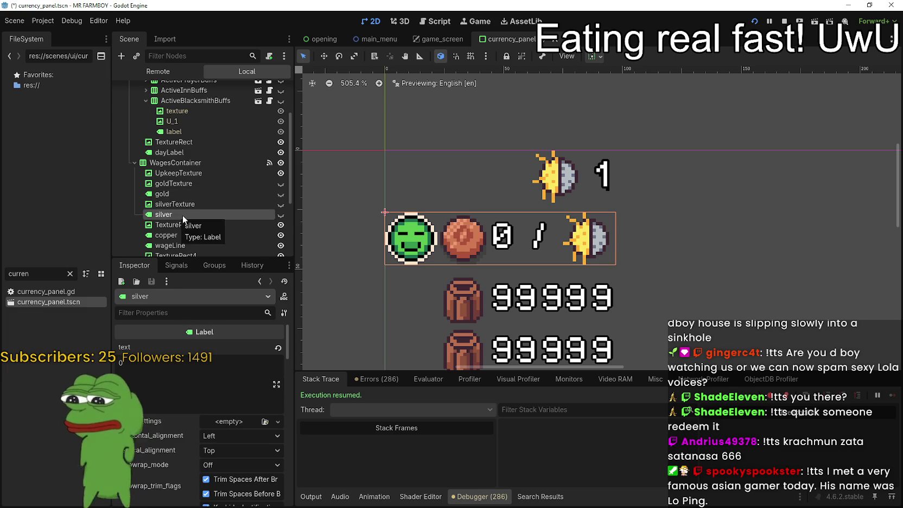
pyautogui.scroll(-2, 181, 215)
# - Select the copper label and expand its Theme Overrides constants
pyautogui.click(179, 194)
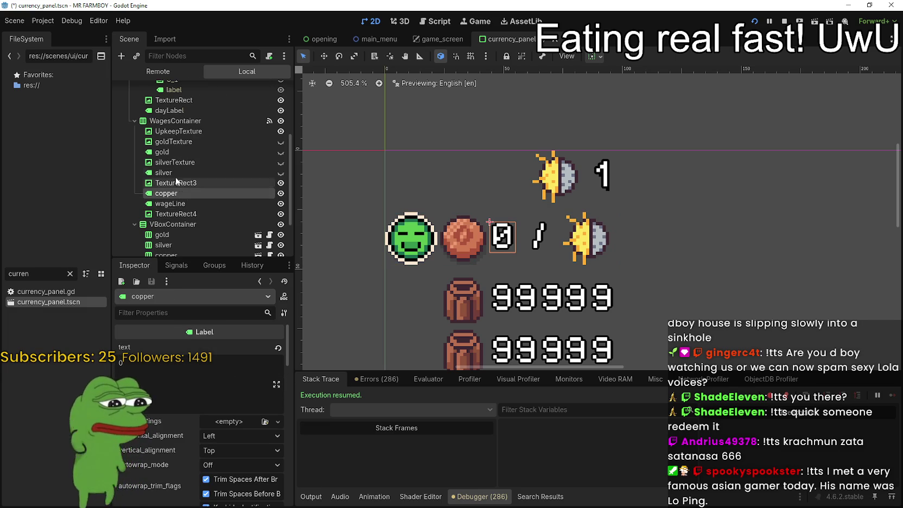
pyautogui.scroll(-8, 176, 394)
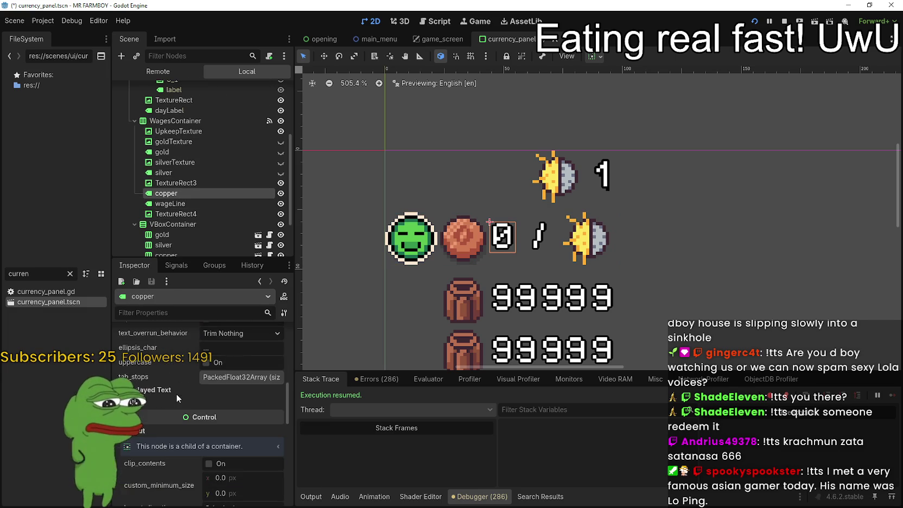
pyautogui.scroll(-10, 172, 398)
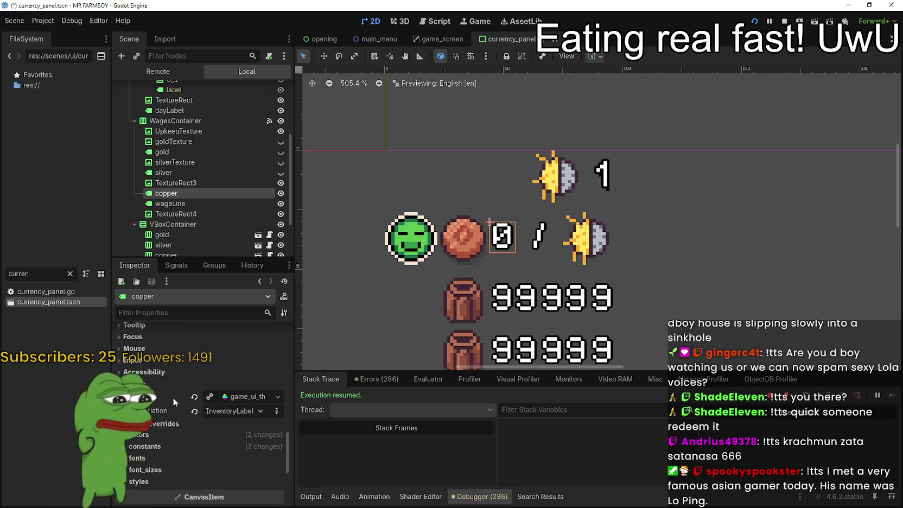
pyautogui.scroll(-2, 173, 398)
pyautogui.click(172, 397)
# - Set the copper label's second shadow offset to 2 and outline size to 4
pyautogui.scroll(-3, 168, 395)
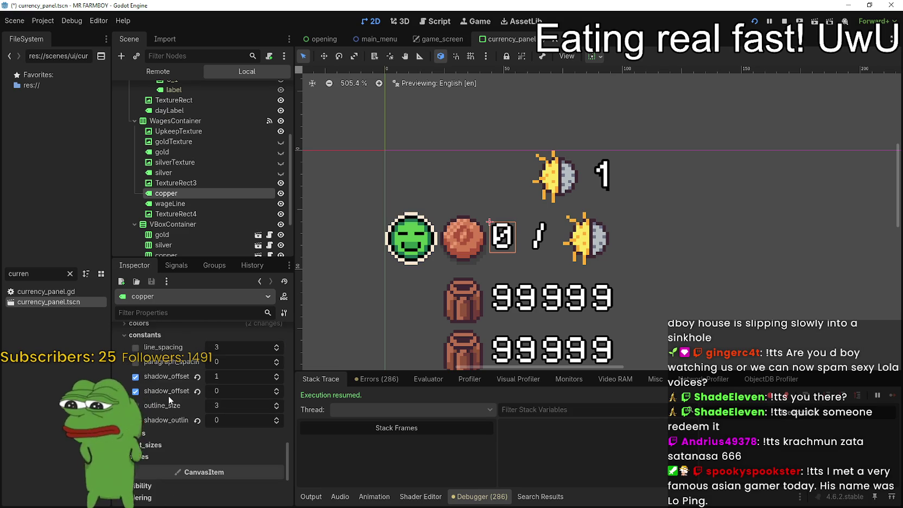
pyautogui.click(278, 388)
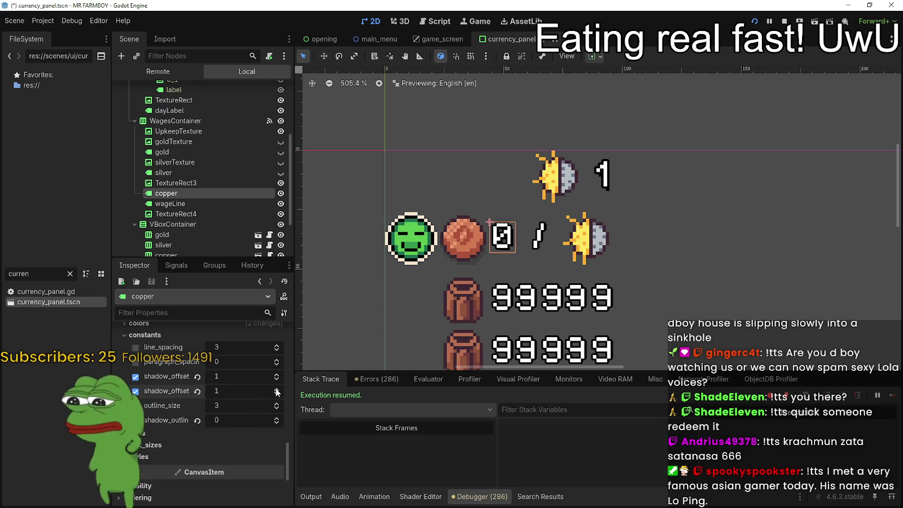
pyautogui.click(277, 389)
pyautogui.scroll(3, 513, 212)
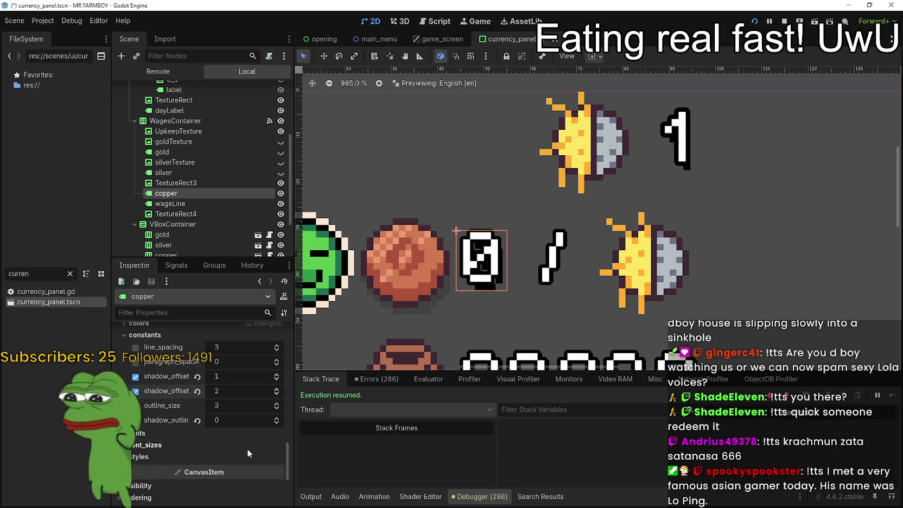
pyautogui.click(277, 403)
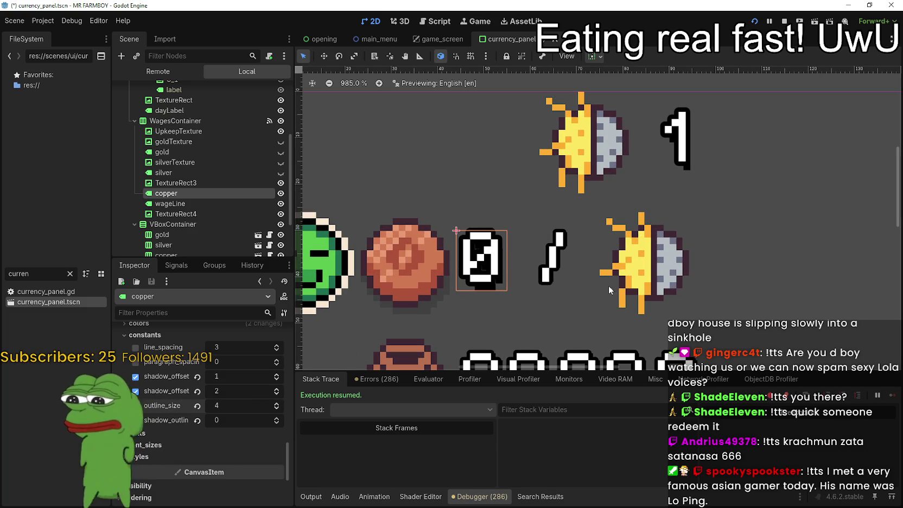
# - Compare the silver and copper labels, ending with silver selected
pyautogui.scroll(-2, 596, 279)
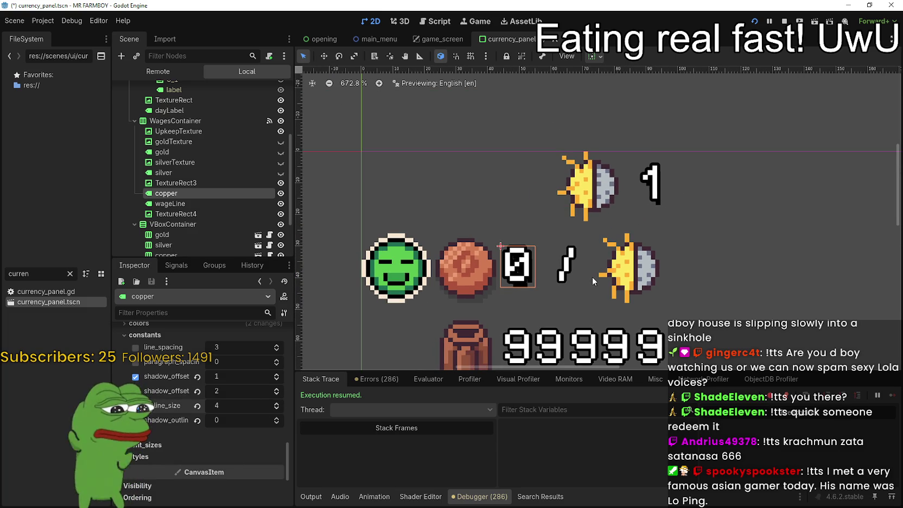
pyautogui.scroll(-1, 580, 284)
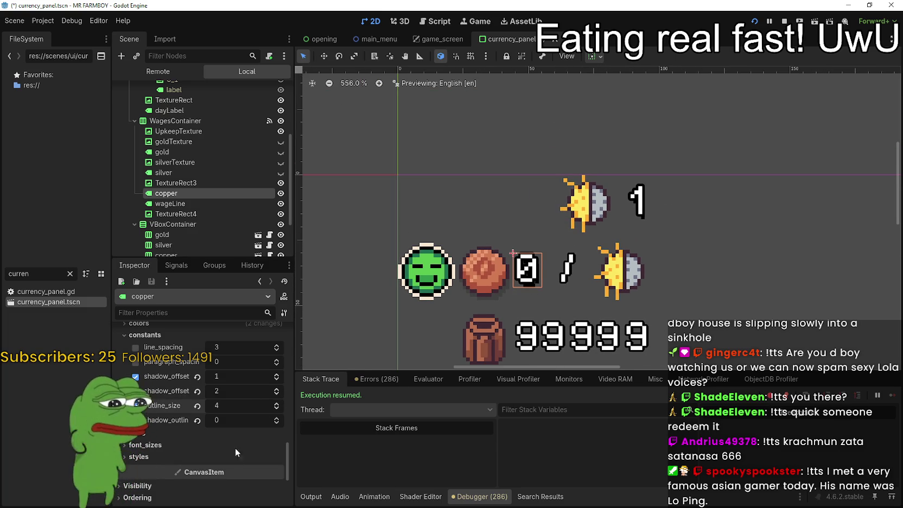
pyautogui.click(195, 171)
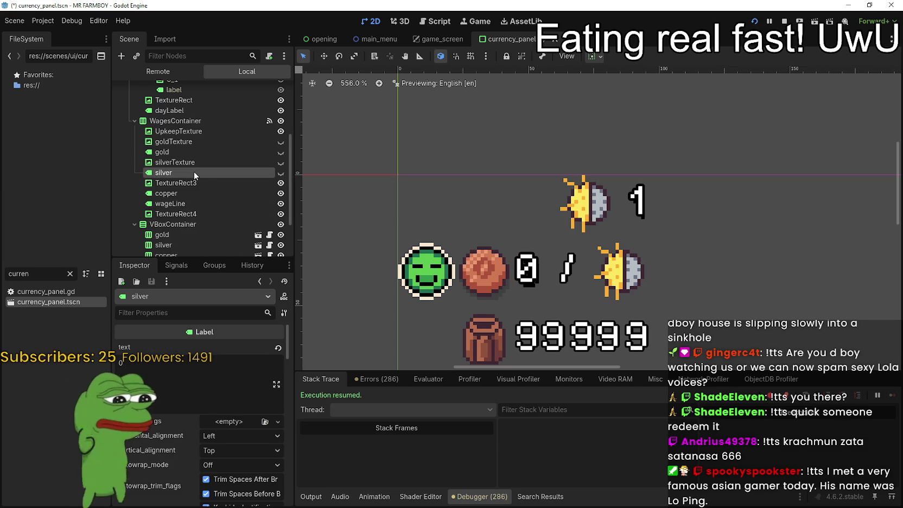
pyautogui.click(196, 190)
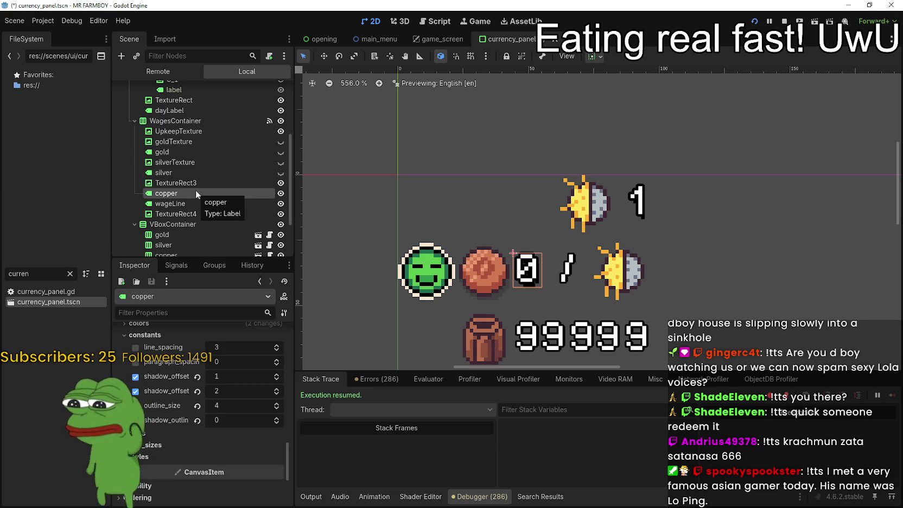
pyautogui.click(189, 172)
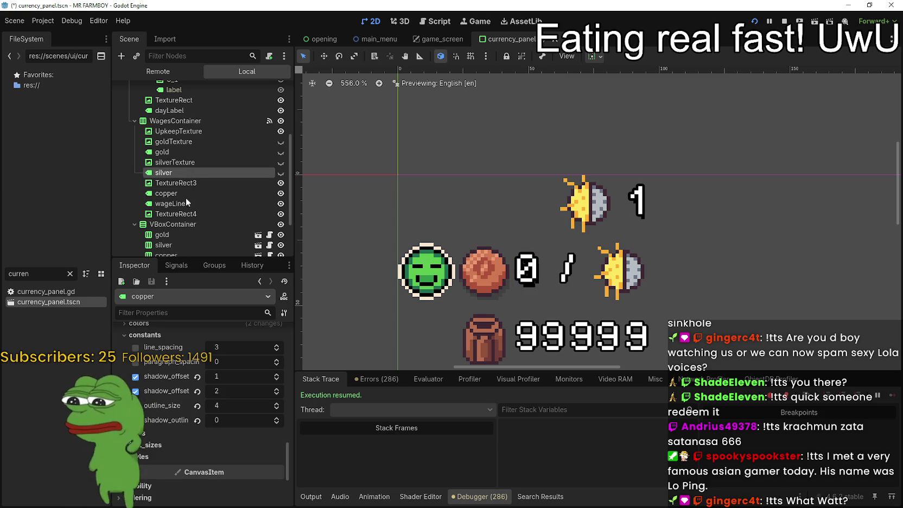
# - Filter the silver label's properties by 'consta' and expand its constant overrides
pyautogui.click(175, 313)
pyautogui.write('consta')
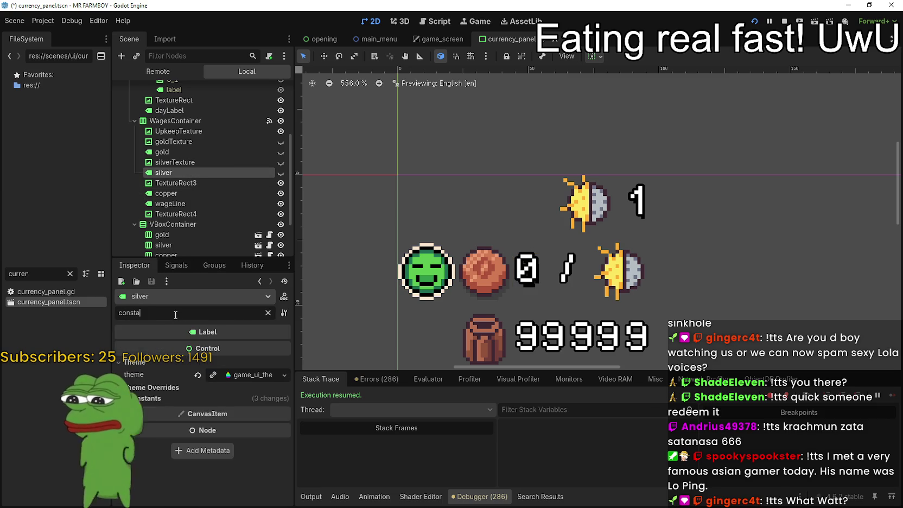
pyautogui.click(149, 397)
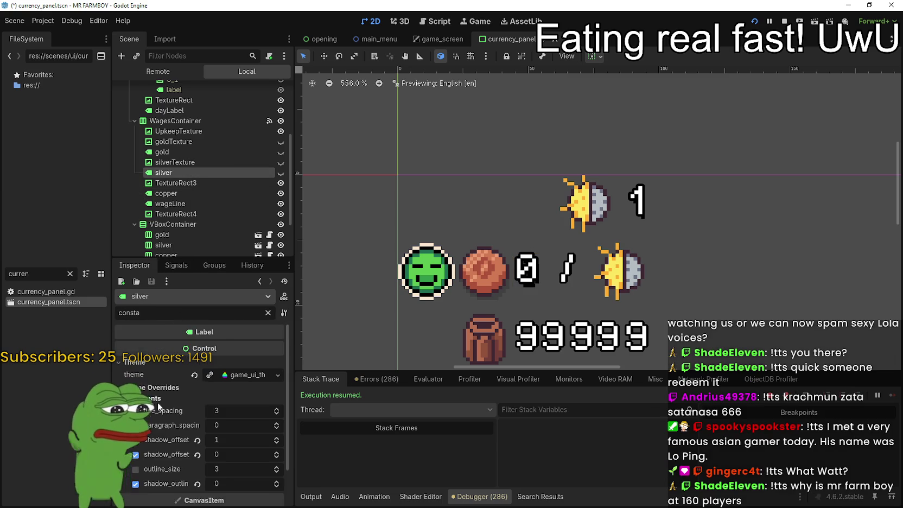
pyautogui.scroll(-2, 266, 431)
# - Set silver's second shadow offset to 2 and outline size to 4, then switch to the browser
pyautogui.doubleClick(276, 410)
pyautogui.click(277, 427)
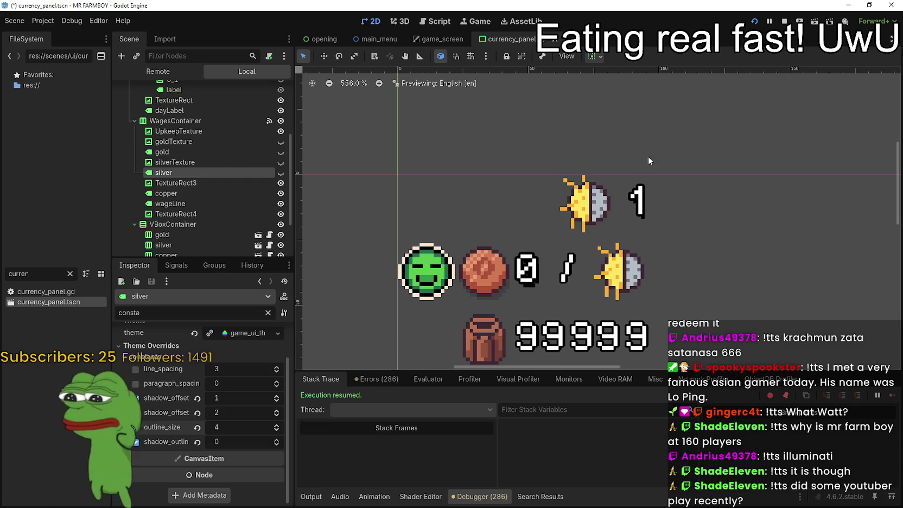
pyautogui.scroll(-4, 646, 187)
pyautogui.scroll(3, 651, 201)
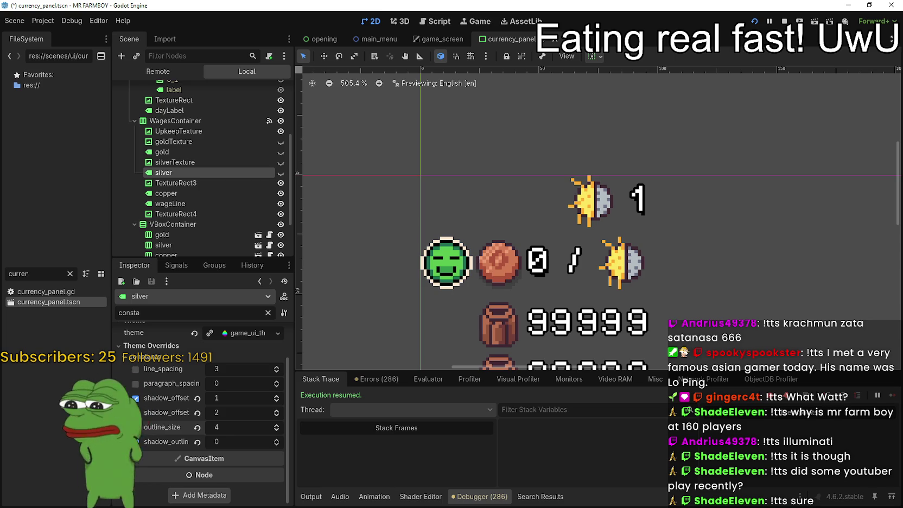
pyautogui.hotkey('alt', 'Tab')
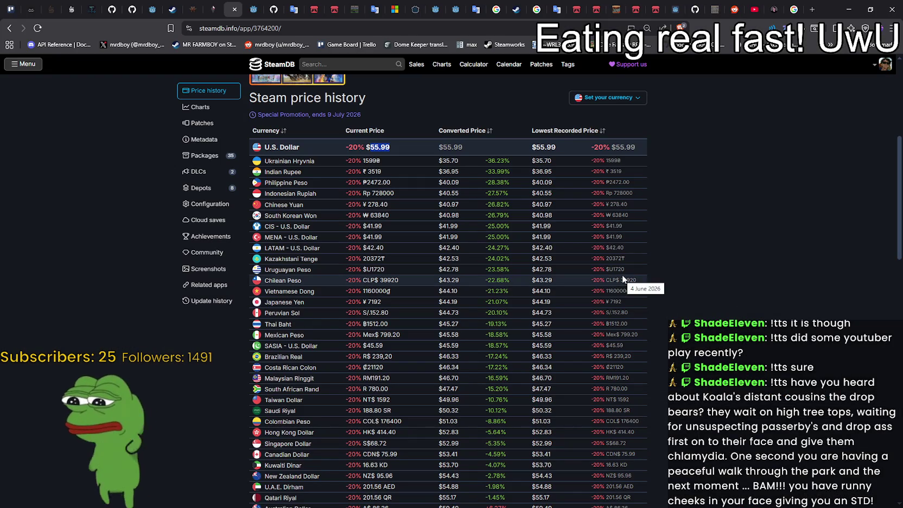
# - Search SteamDB for 'MR FARM' and open the MR FARMBOY app page
pyautogui.moveTo(625, 270)
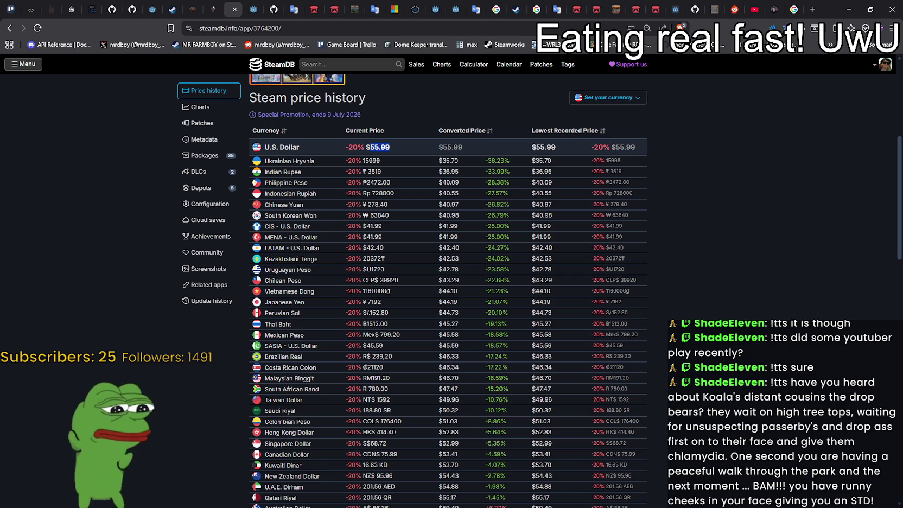
pyautogui.hotkey('alt', 'Tab')
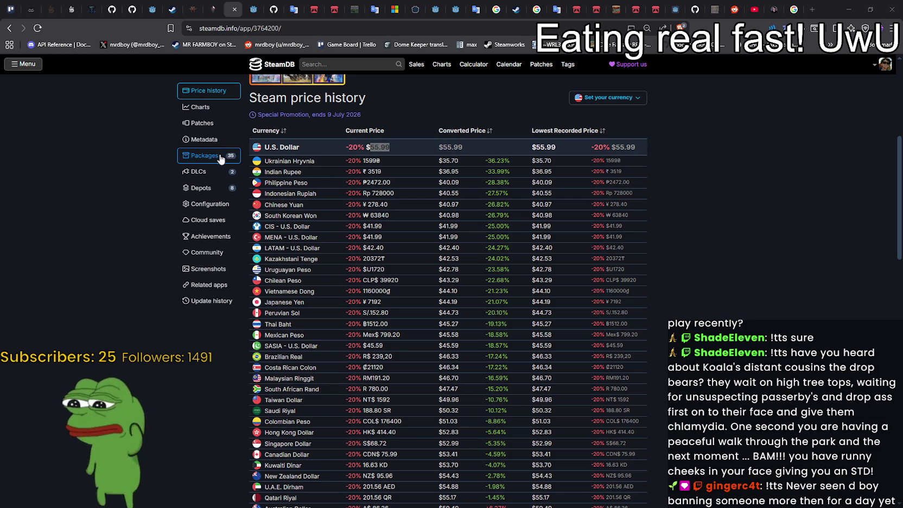
pyautogui.scroll(5, 221, 157)
pyautogui.press('/')
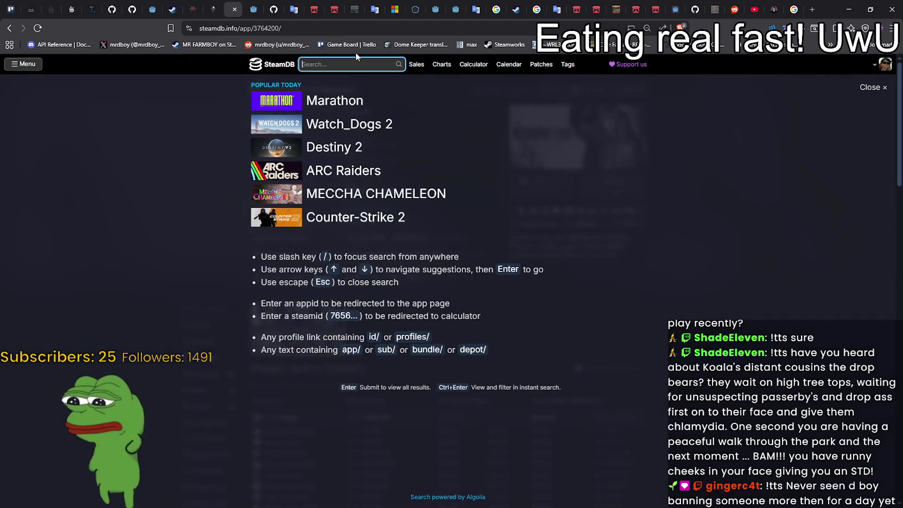
pyautogui.write('MR FARM')
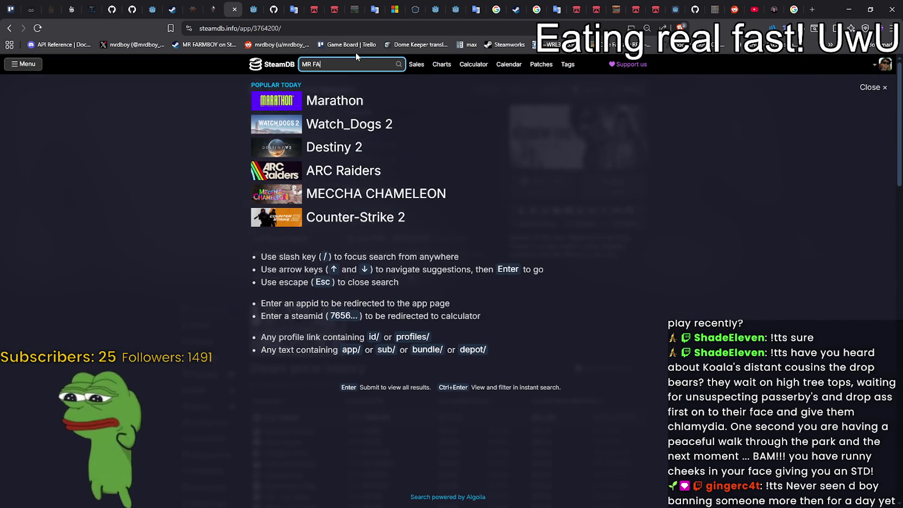
pyautogui.press('Down')
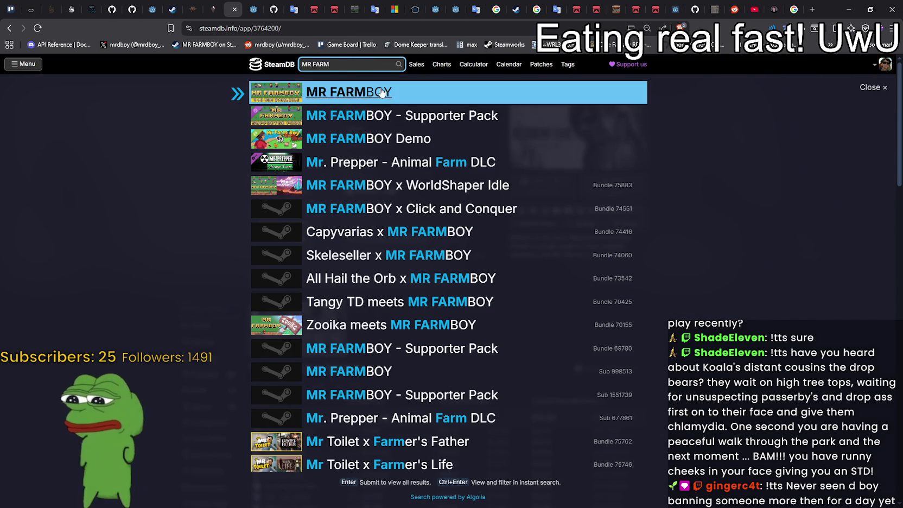
pyautogui.press('Return')
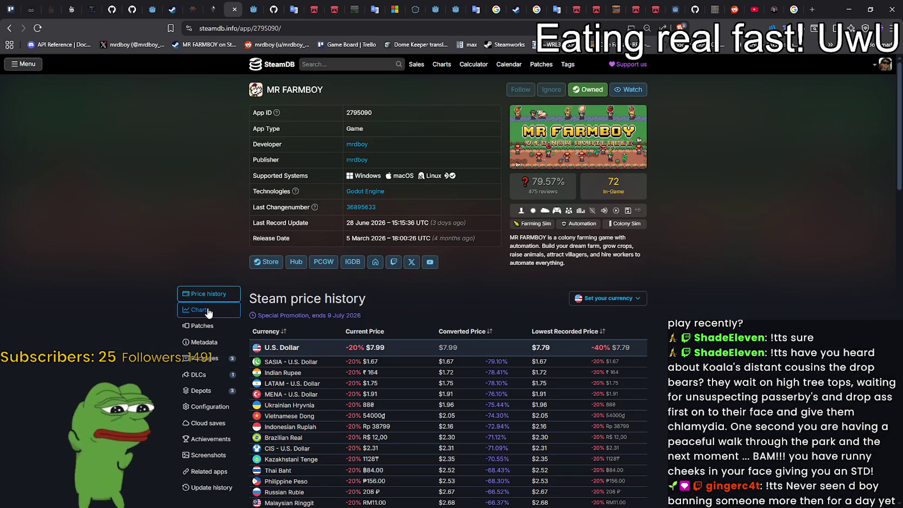
# - View MR FARMBOY's player count charts on SteamDB
pyautogui.click(209, 311)
pyautogui.scroll(3, 723, 299)
pyautogui.scroll(1, 723, 299)
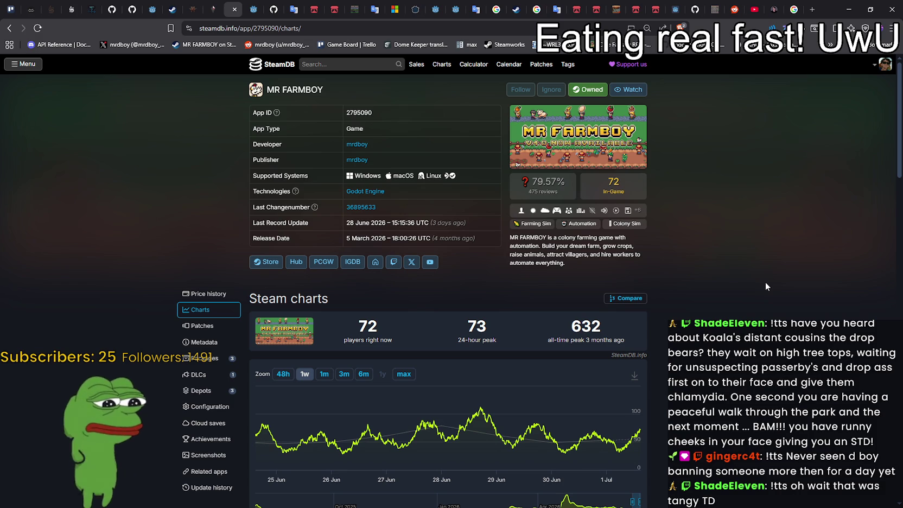
# - Look up Tangy TD, return to MR FARMBOY's page, and minimize the browser
pyautogui.click(374, 64)
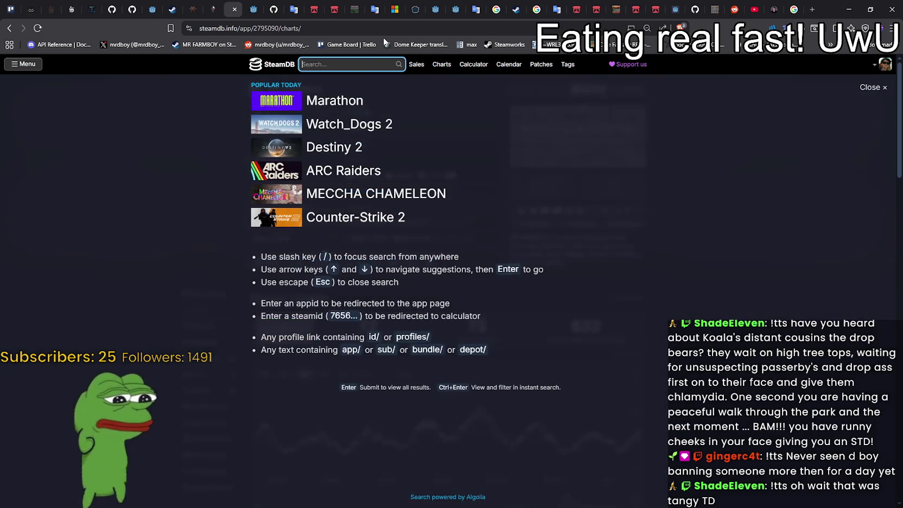
pyautogui.write('Tangy td')
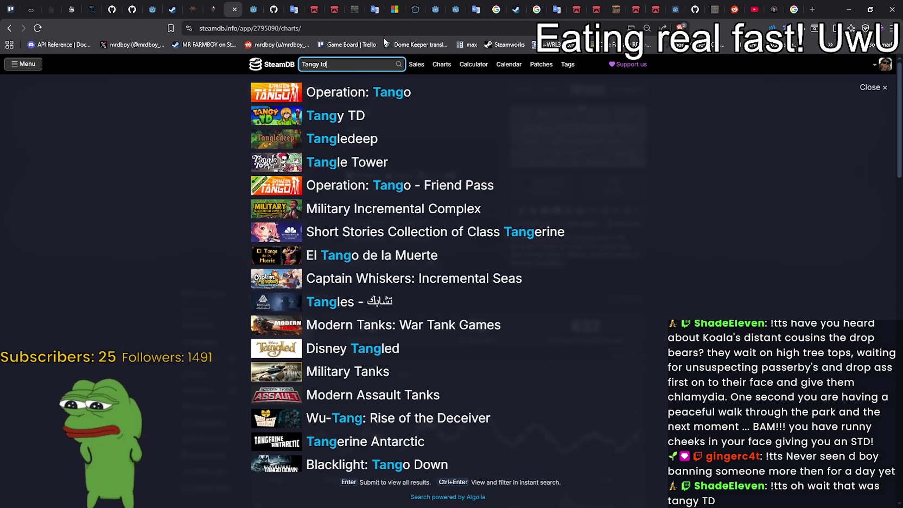
pyautogui.click(334, 92)
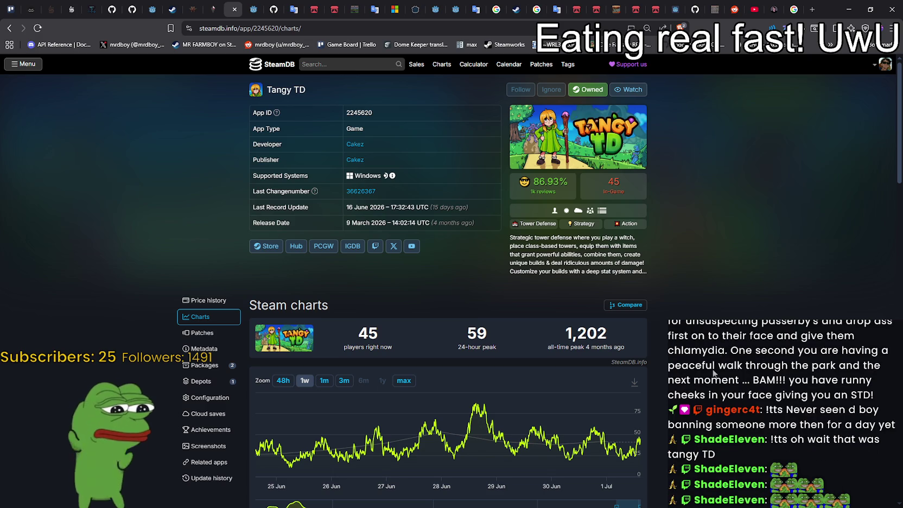
pyautogui.click(8, 29)
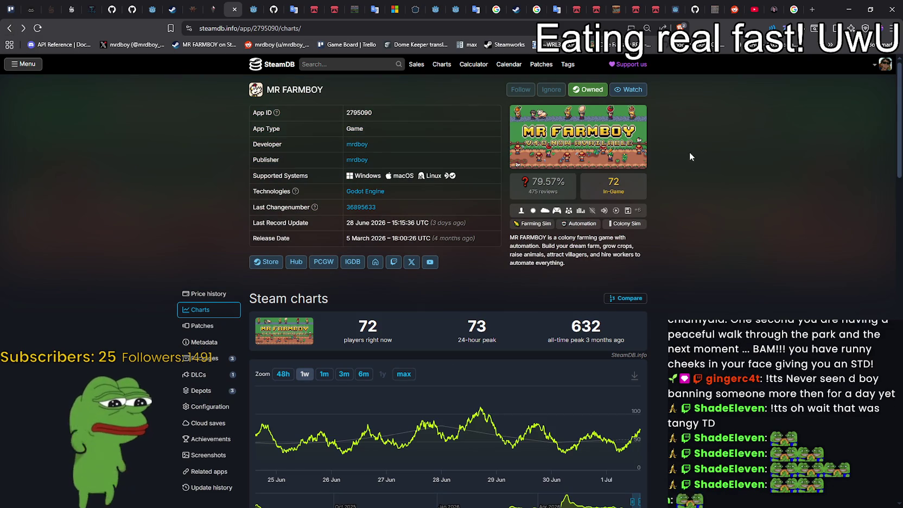
pyautogui.click(850, 8)
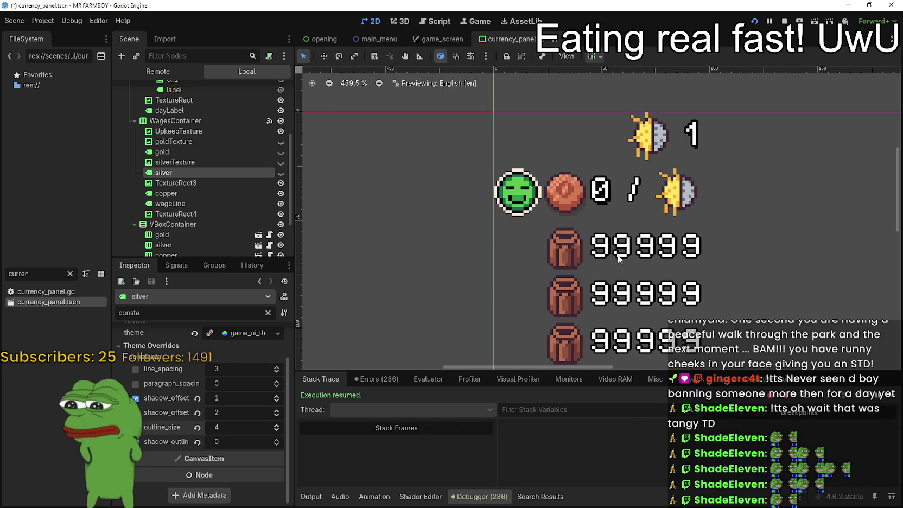
# - Give the gold label a vertical shadow offset of 2 and outline size 4
pyautogui.scroll(2, 602, 263)
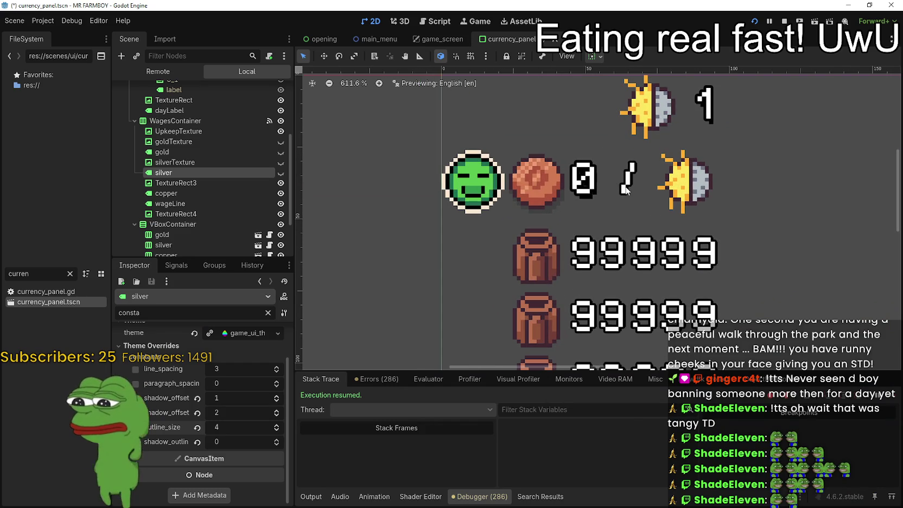
pyautogui.click(184, 153)
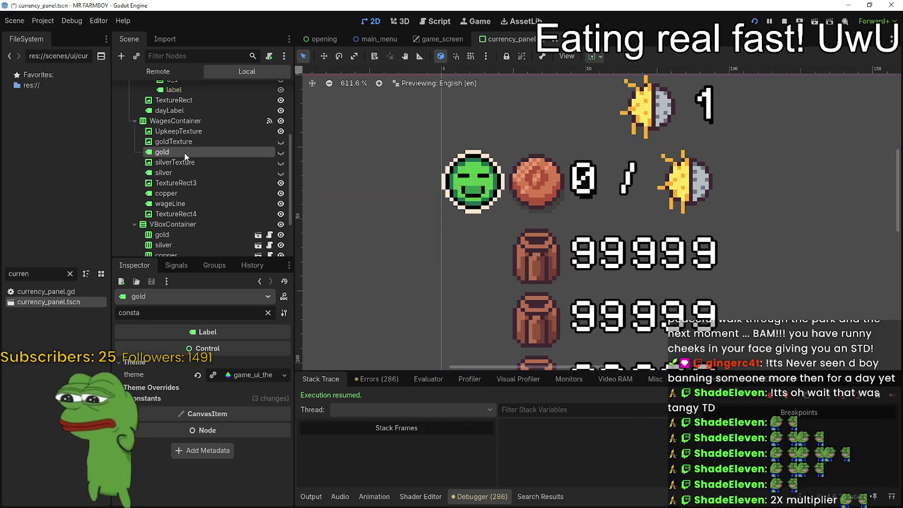
pyautogui.click(227, 400)
pyautogui.click(276, 452)
pyautogui.click(276, 451)
pyautogui.click(277, 468)
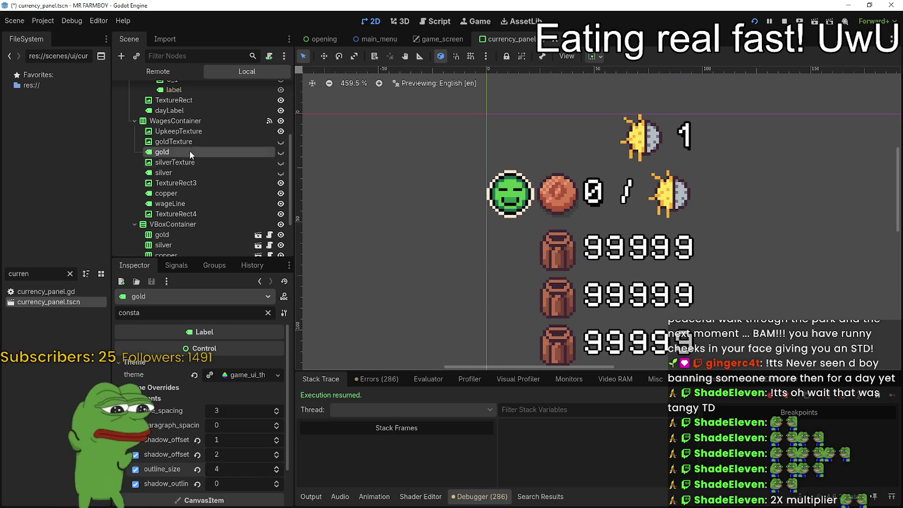
# - Give the wageLine label shadow offsets 0 and 2 and outline size 4
pyautogui.click(191, 195)
pyautogui.click(185, 206)
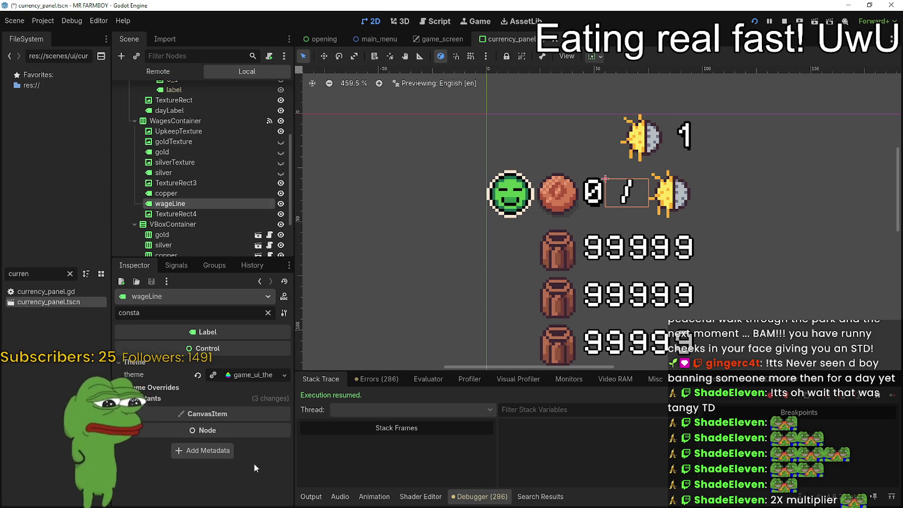
pyautogui.click(277, 438)
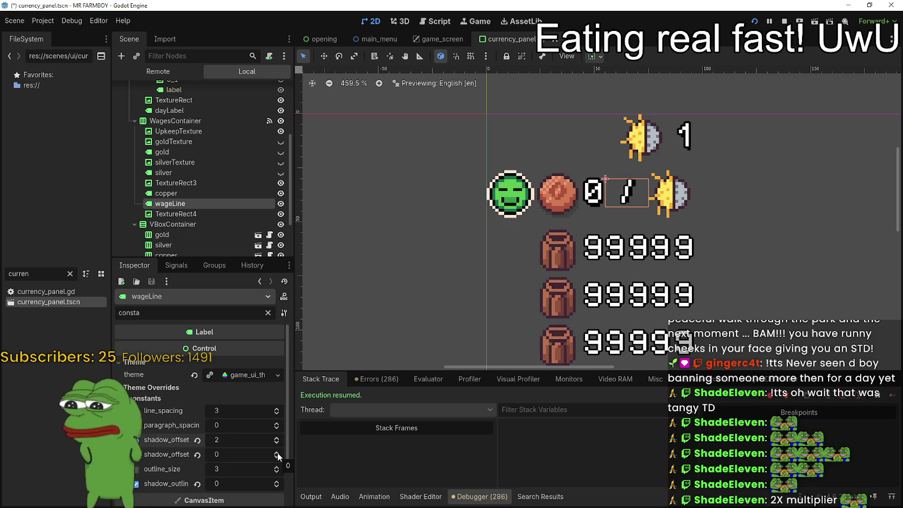
pyautogui.click(275, 443)
pyautogui.click(276, 443)
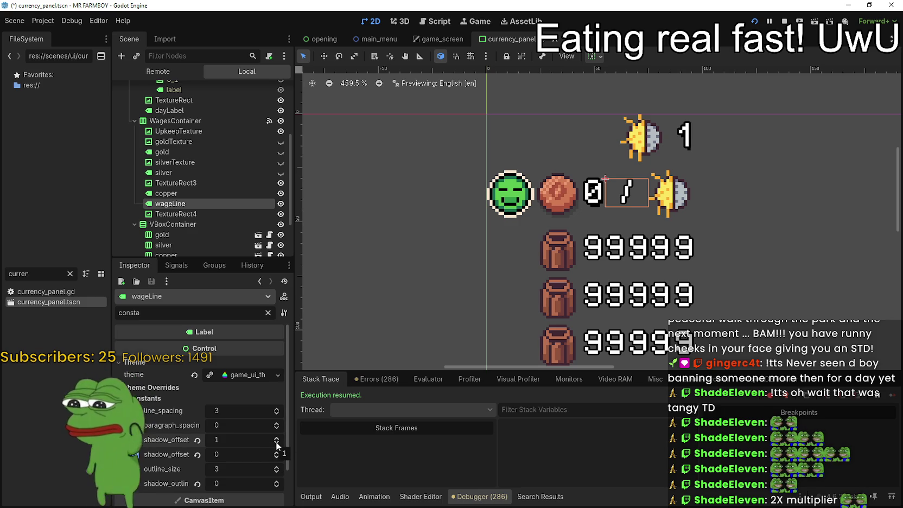
pyautogui.click(276, 451)
pyautogui.click(277, 452)
pyautogui.click(277, 466)
# - Check the gold slot row's separation override and open the inv_slot_mini scene
pyautogui.click(631, 263)
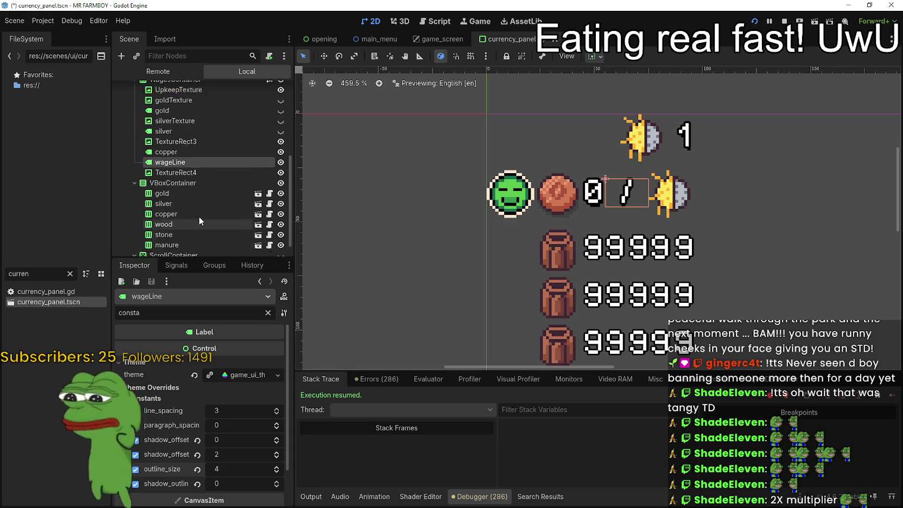
pyautogui.scroll(-4, 591, 233)
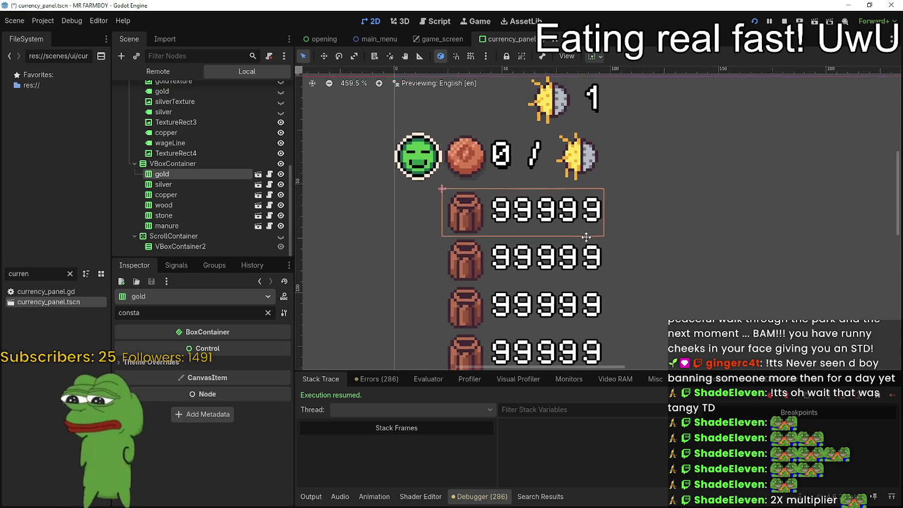
pyautogui.scroll(-1, 557, 284)
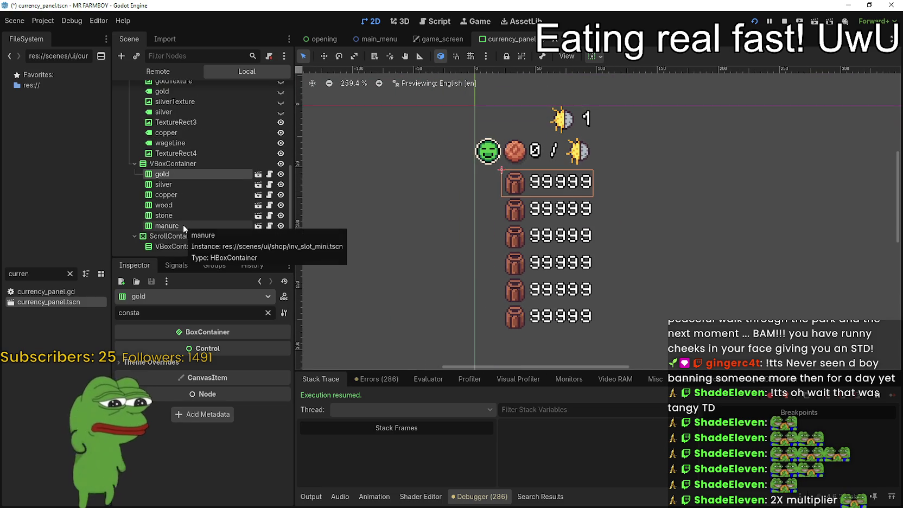
pyautogui.click(185, 361)
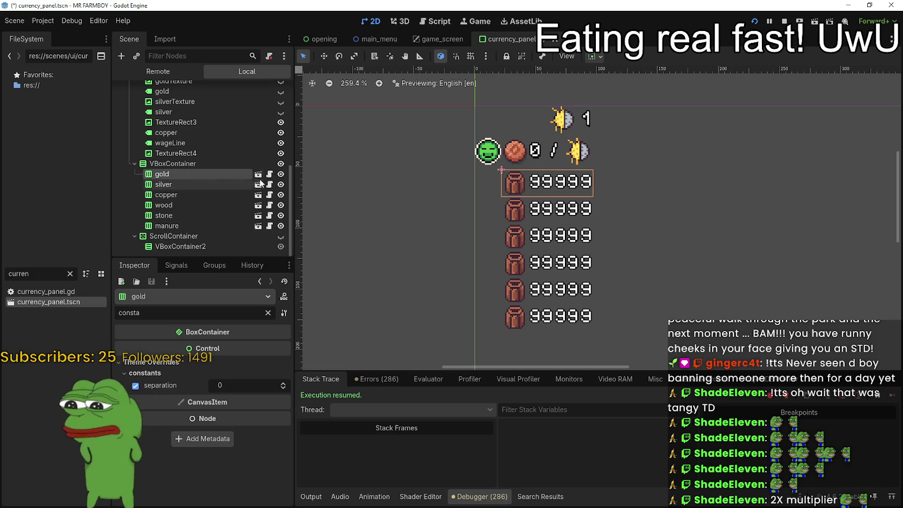
pyautogui.click(259, 175)
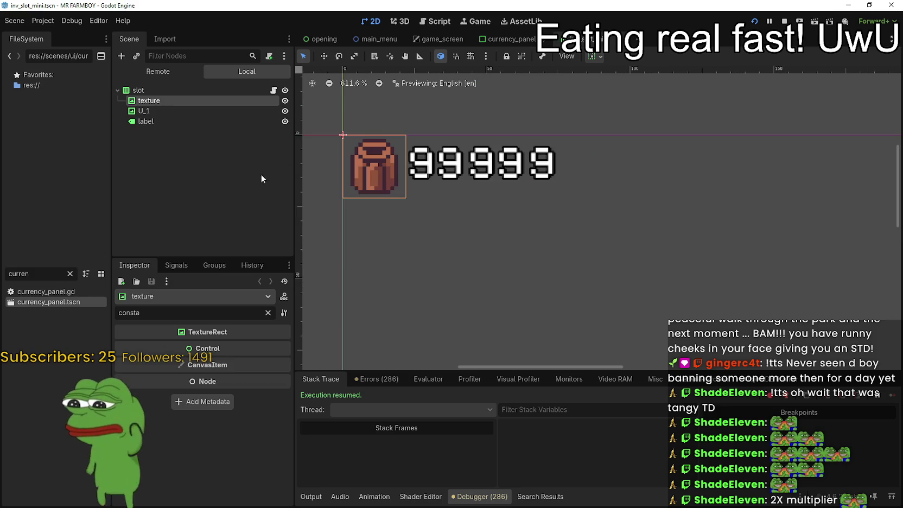
# - Give the slot's number label a vertical shadow offset of 2 and outline size 4, then save
pyautogui.click(166, 118)
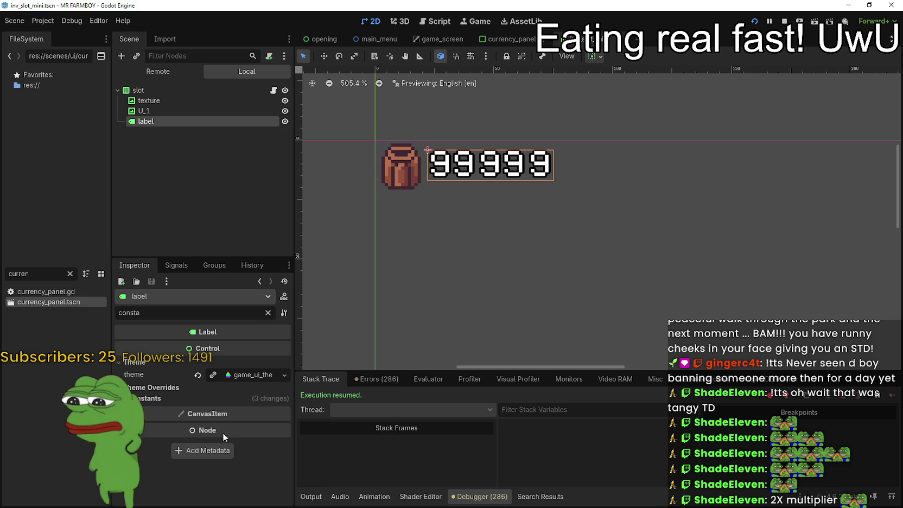
pyautogui.click(168, 399)
pyautogui.click(277, 452)
pyautogui.click(277, 452)
pyautogui.click(277, 467)
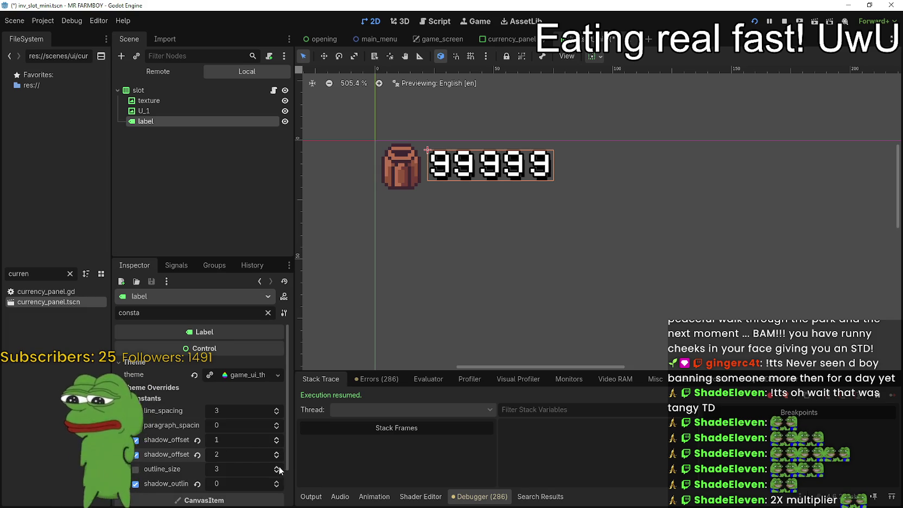
pyautogui.scroll(-1, 677, 204)
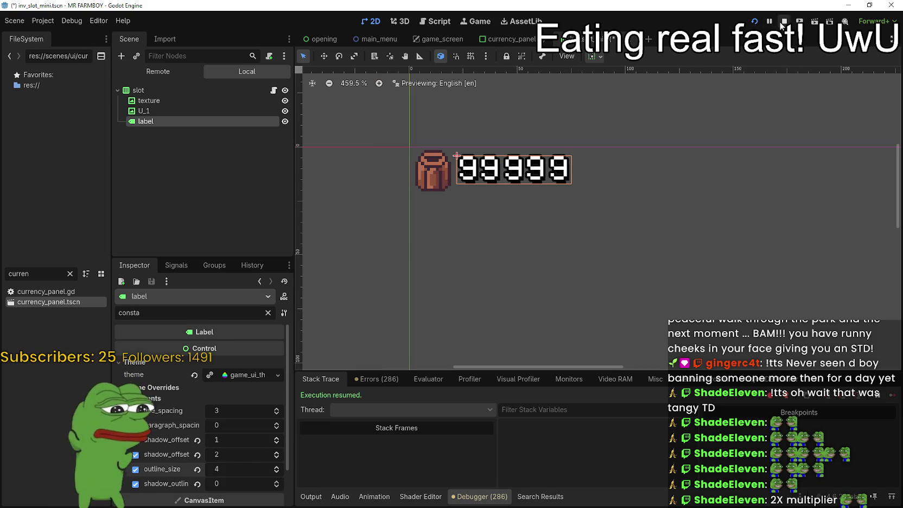
pyautogui.hotkey('ctrl', 's')
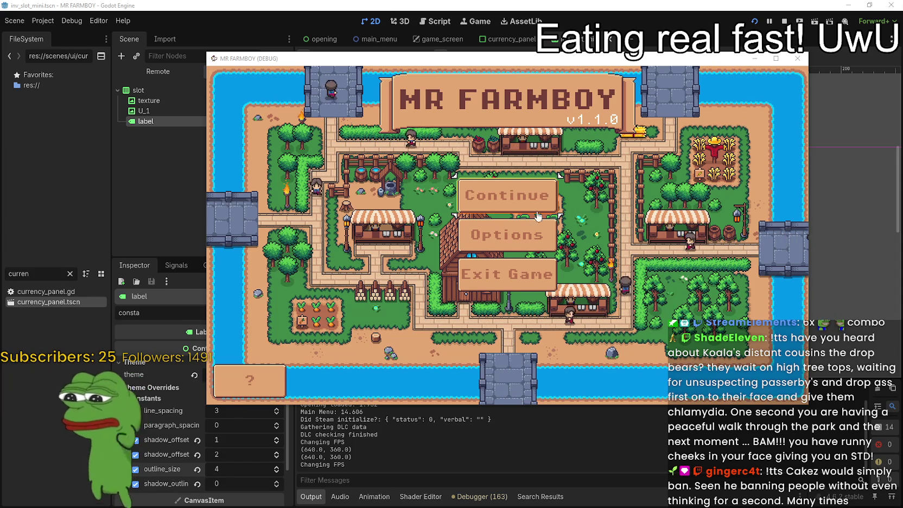
# - Continue from a saved game on MR FARMBOY's title screen
pyautogui.click(507, 200)
# - Load Save 1, maximize the game window, and walk the farmer down to the crop field
pyautogui.click(500, 207)
pyautogui.click(419, 228)
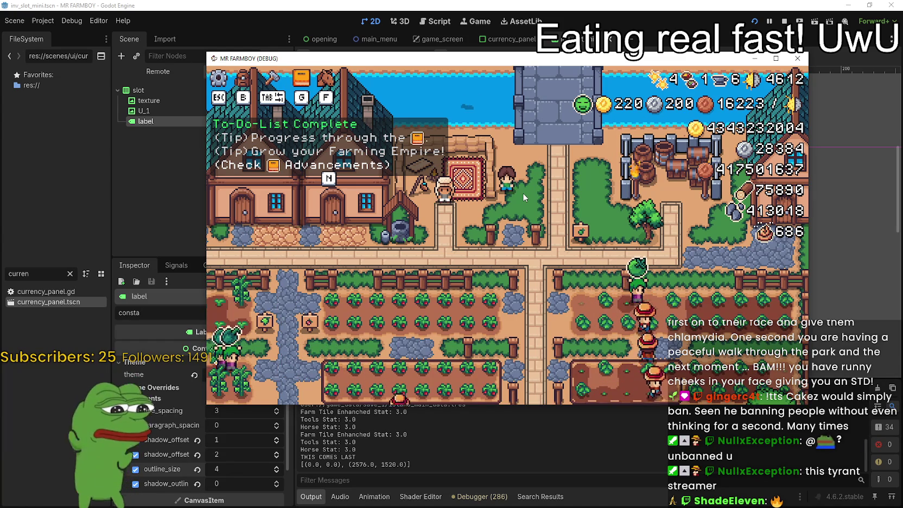
pyautogui.click(776, 58)
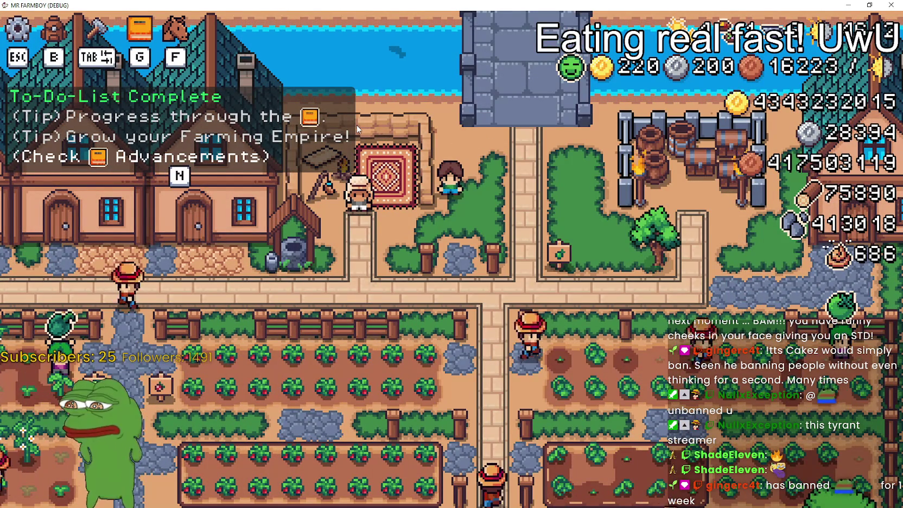
pyautogui.press('s')
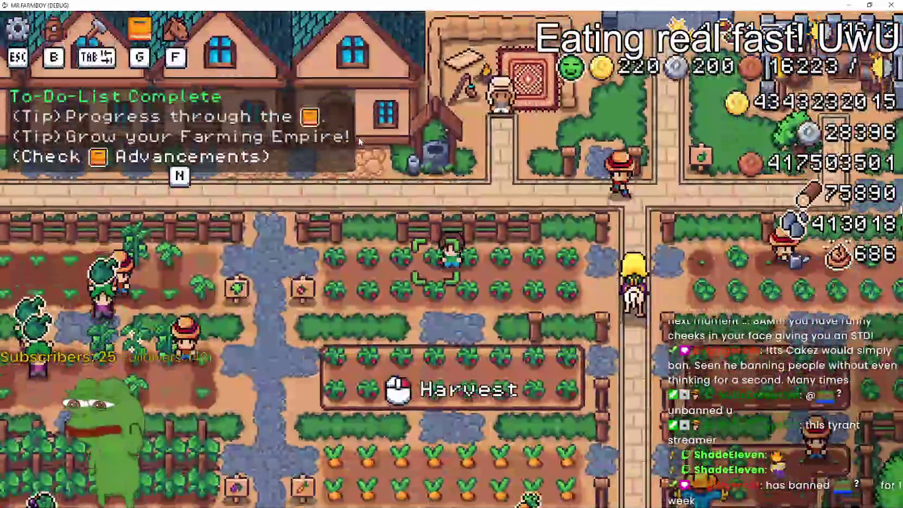
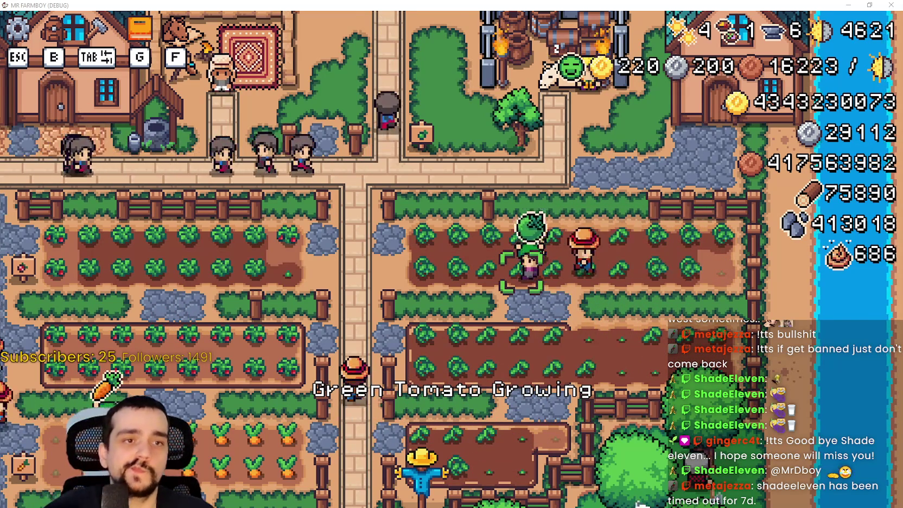
# - Walk the green-haired farmer left onto the central farm path and up toward the houses
pyautogui.press('a')
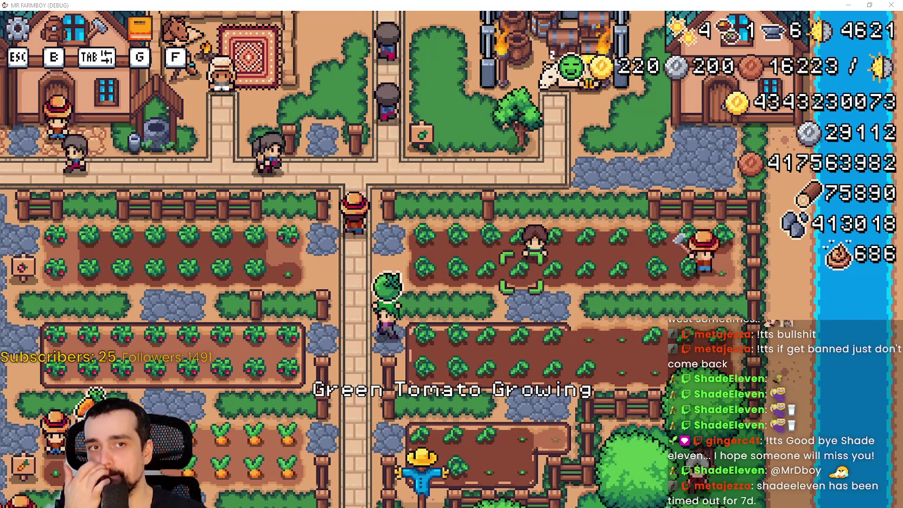
pyautogui.press('s')
pyautogui.press('s')
pyautogui.press('w')
pyautogui.press('w')
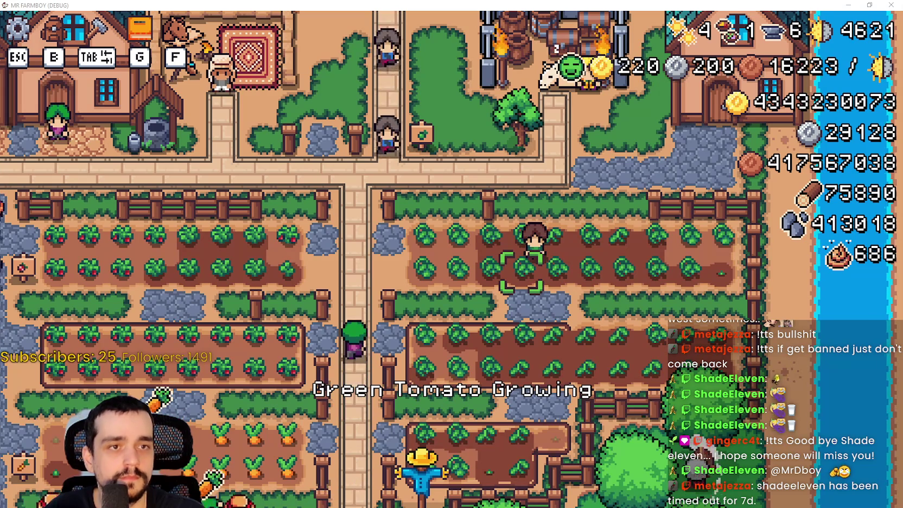
pyautogui.press('w')
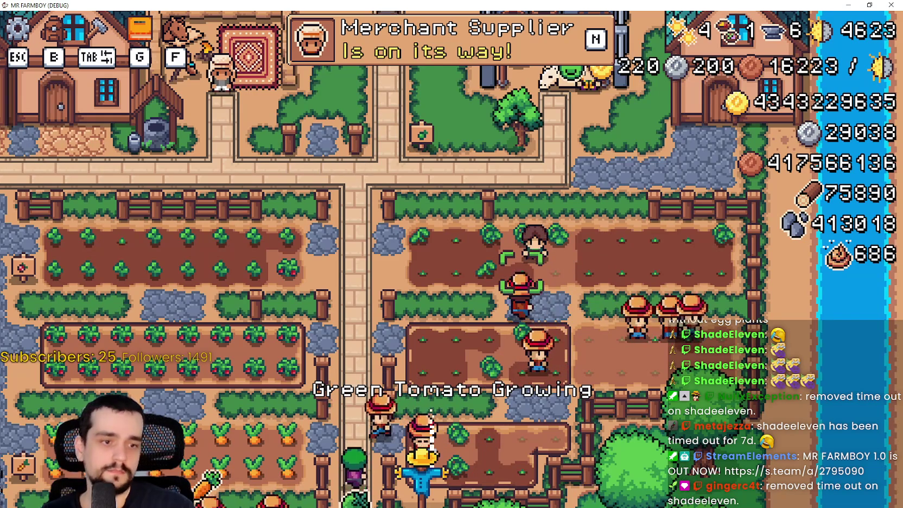
# - Switch from the running game back to the Godot editor showing inv_slot_mini.tscn
pyautogui.hotkey('alt', 'Tab')
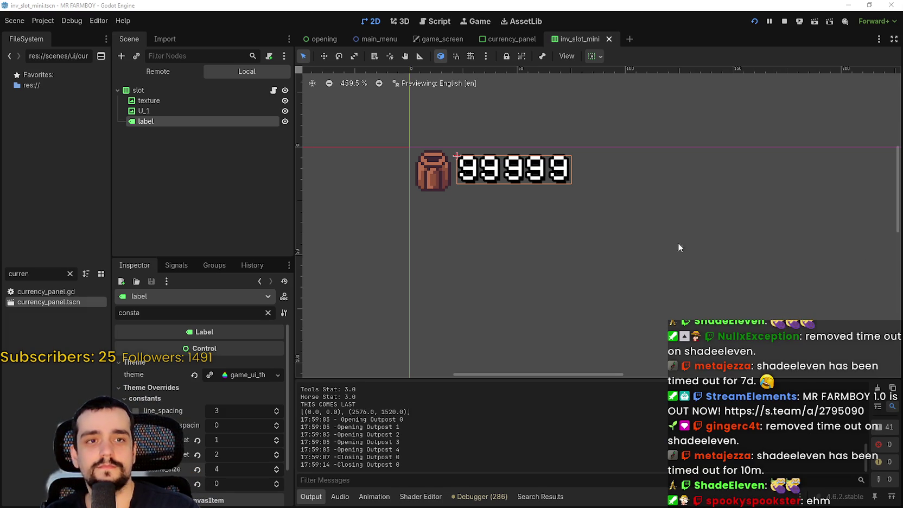
# - Clear the FileSystem filter so every project folder is listed, and save the scene
pyautogui.scroll(-1, 537, 184)
pyautogui.scroll(-1, 561, 192)
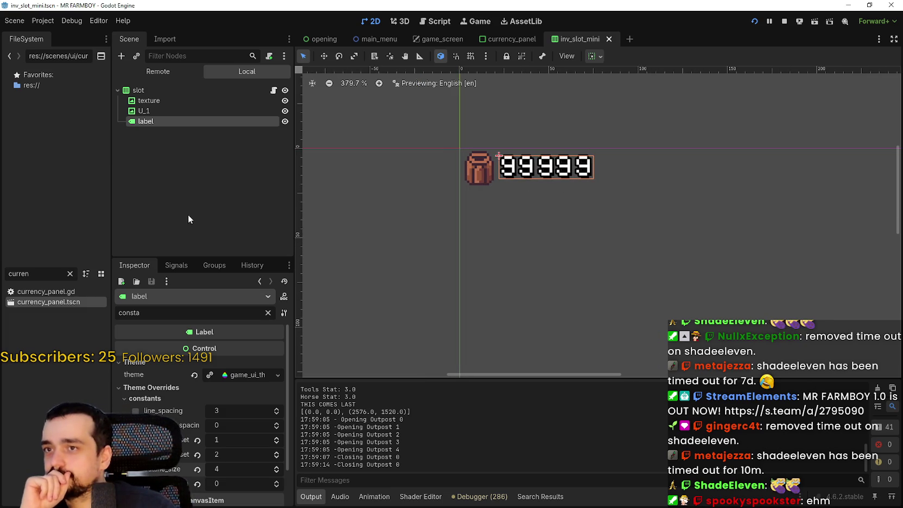
pyautogui.click(69, 274)
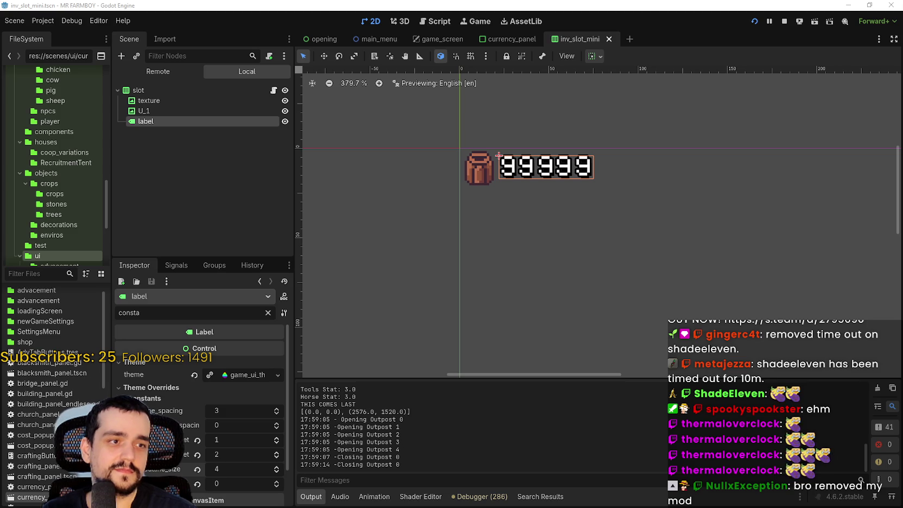
pyautogui.scroll(-2, 610, 212)
pyautogui.hotkey('ctrl', 's')
# - Widen the FileSystem dock and save the inv_slot_mini scene again
pyautogui.scroll(-5, 519, 136)
pyautogui.scroll(2, 533, 153)
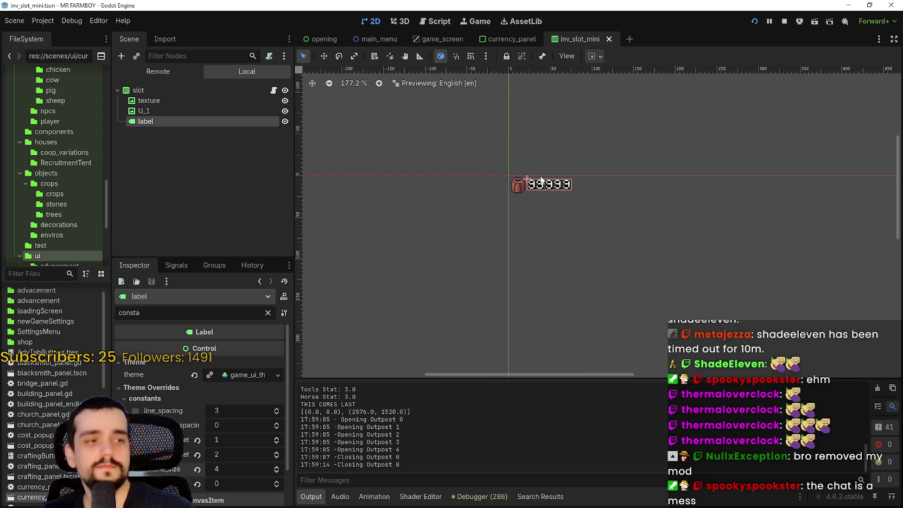
pyautogui.scroll(8, 550, 180)
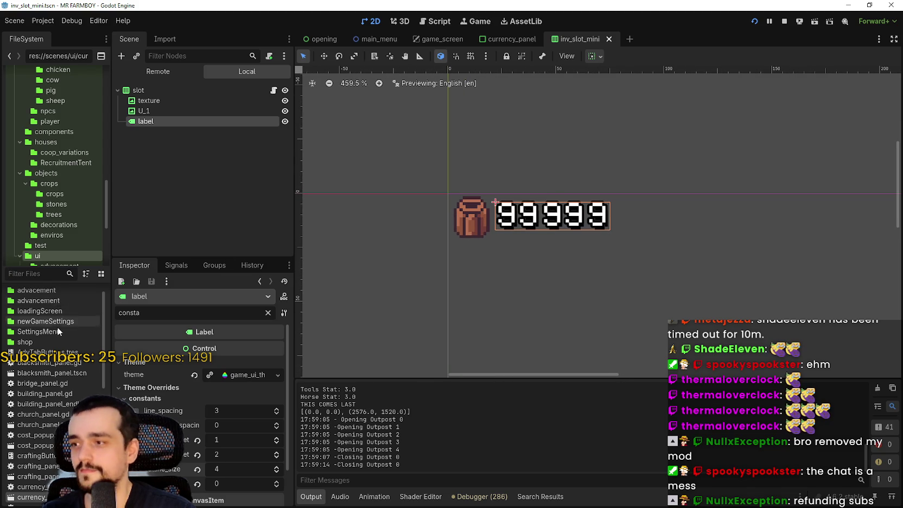
pyautogui.scroll(-2, 103, 335)
pyautogui.moveTo(112, 330); pyautogui.dragTo(159, 330)
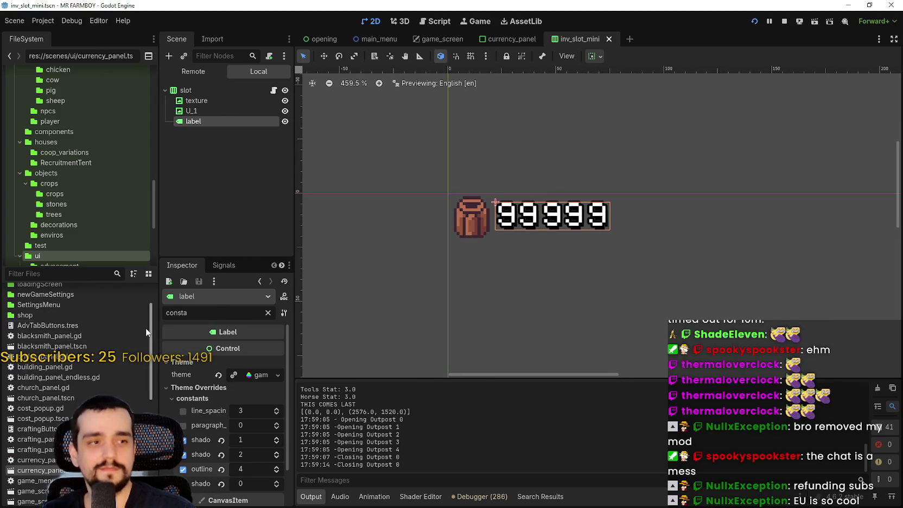
pyautogui.scroll(3, 98, 340)
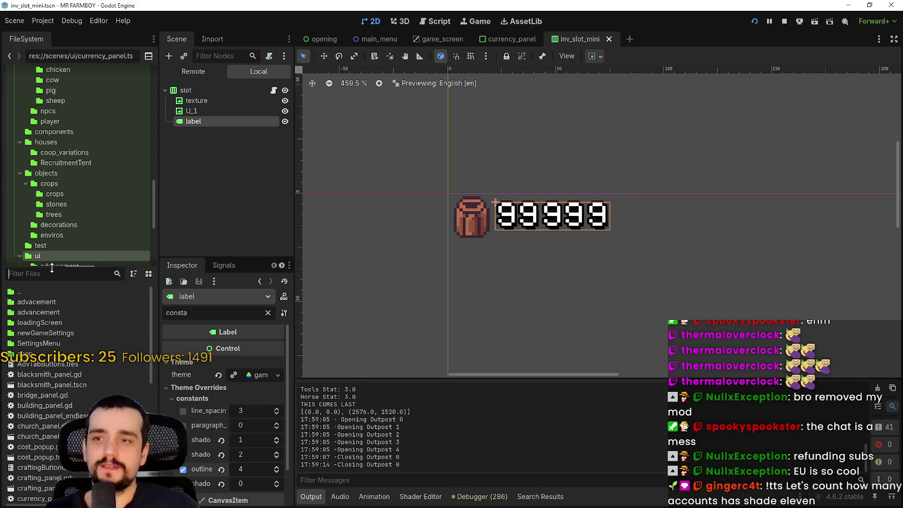
pyautogui.scroll(-3, 48, 429)
pyautogui.scroll(3, 48, 429)
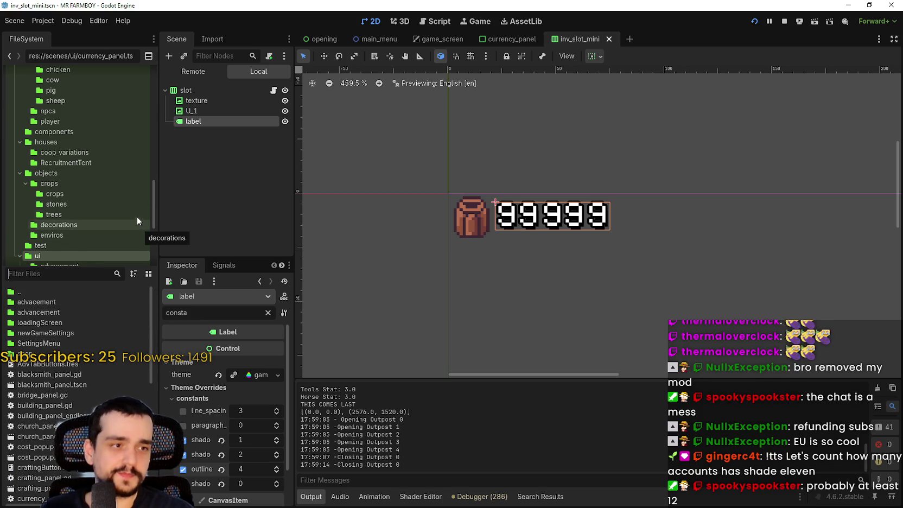
pyautogui.scroll(-3, 835, 152)
pyautogui.hotkey('ctrl', 's')
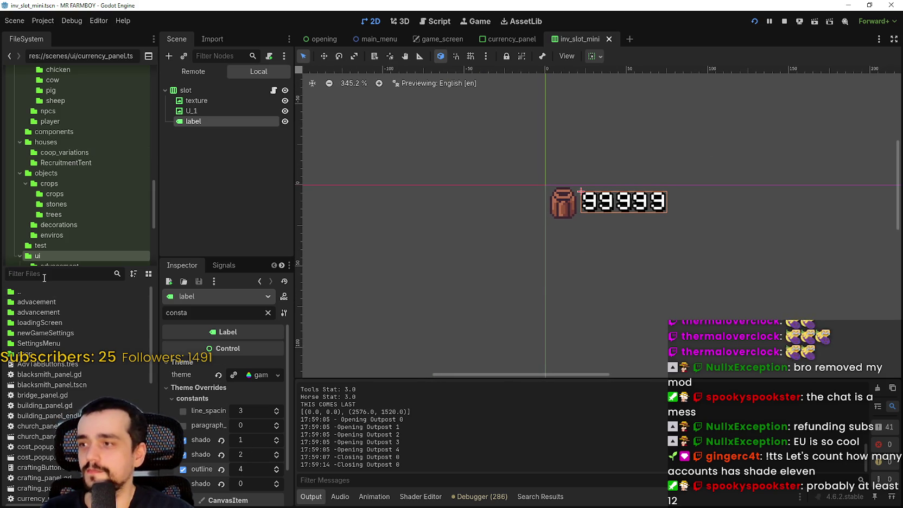
pyautogui.click(48, 275)
# - Filter files by 'game_s', open and save game_screen.tscn, then open the grid_tooltip_new scene
pyautogui.write('game_s')
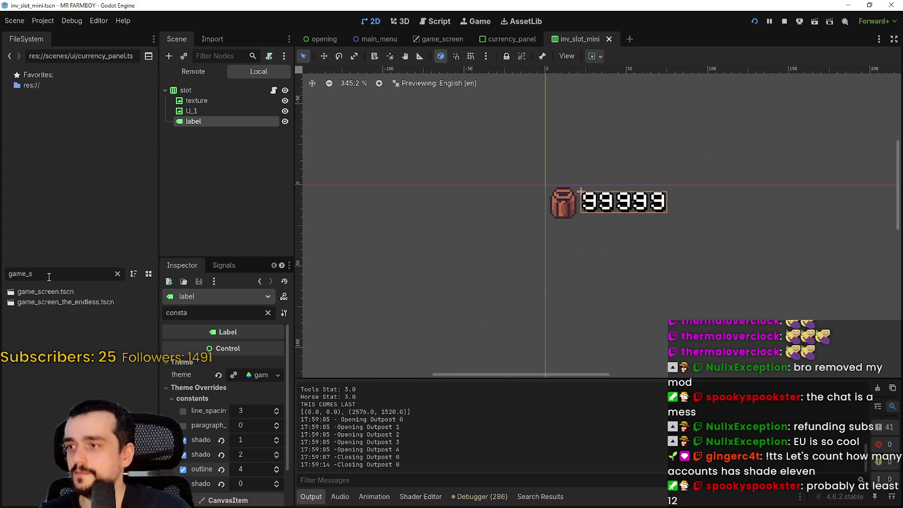
pyautogui.doubleClick(65, 293)
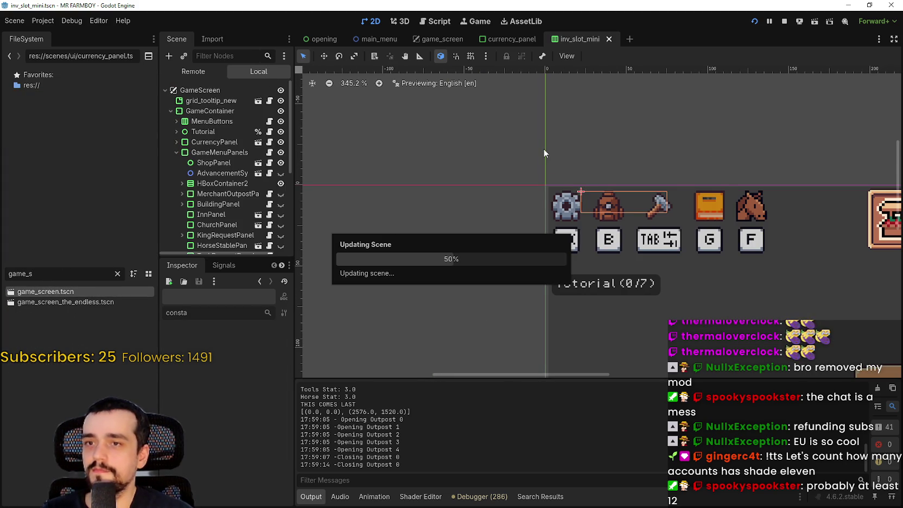
pyautogui.hotkey('ctrl', 's')
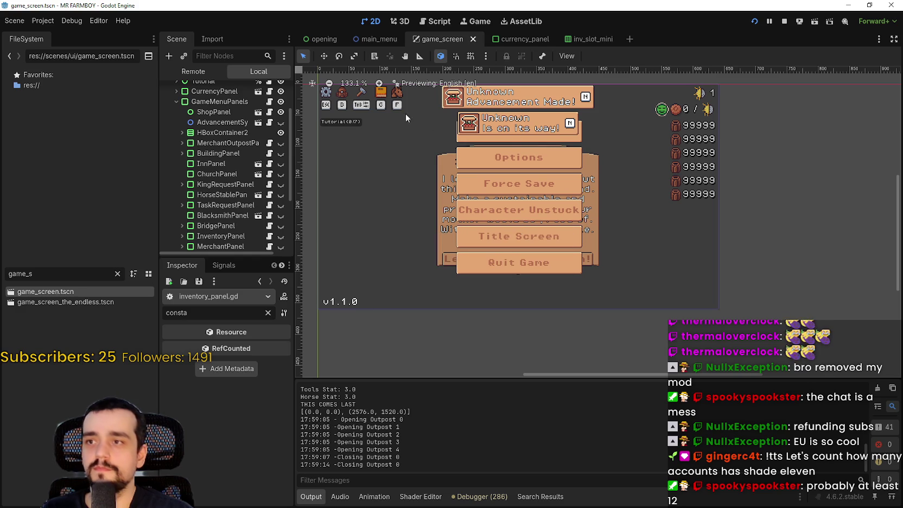
pyautogui.scroll(5, 243, 117)
pyautogui.click(219, 102)
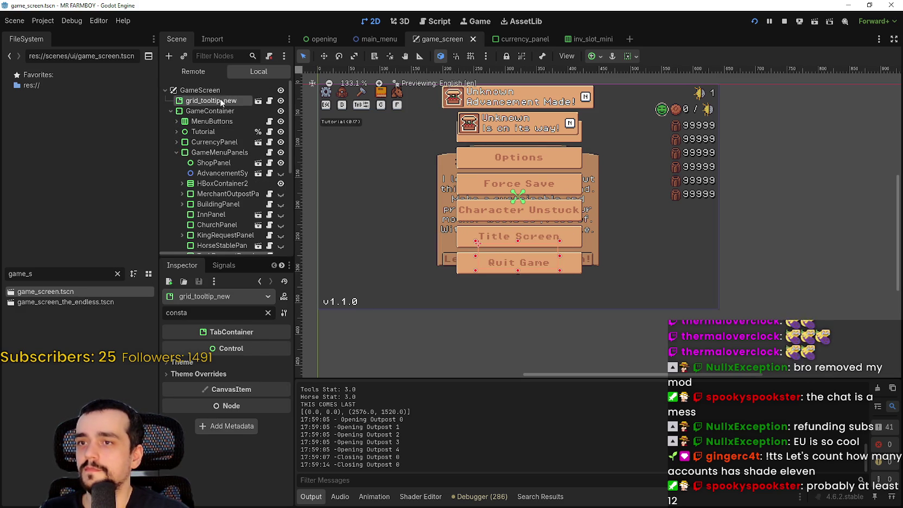
pyautogui.click(257, 101)
pyautogui.scroll(1, 380, 142)
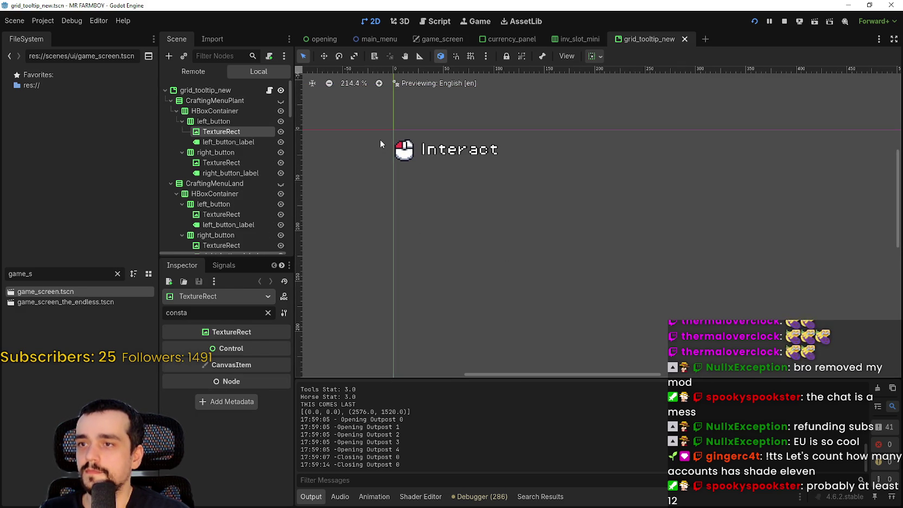
# - Give both CraftingMenuPlant button labels shadow_offset_y 2 and outline_size 4, and save
pyautogui.click(227, 141)
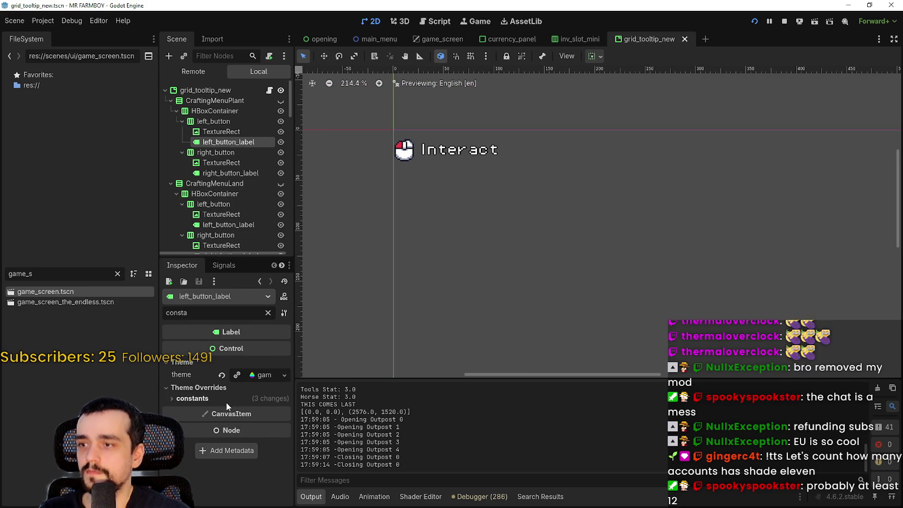
pyautogui.click(195, 398)
pyautogui.doubleClick(278, 452)
pyautogui.click(277, 468)
pyautogui.scroll(8, 433, 159)
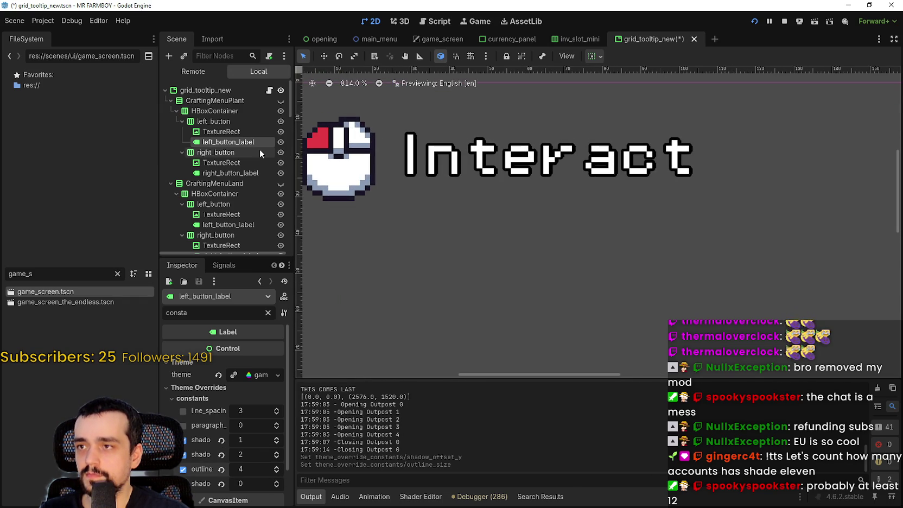
pyautogui.click(239, 173)
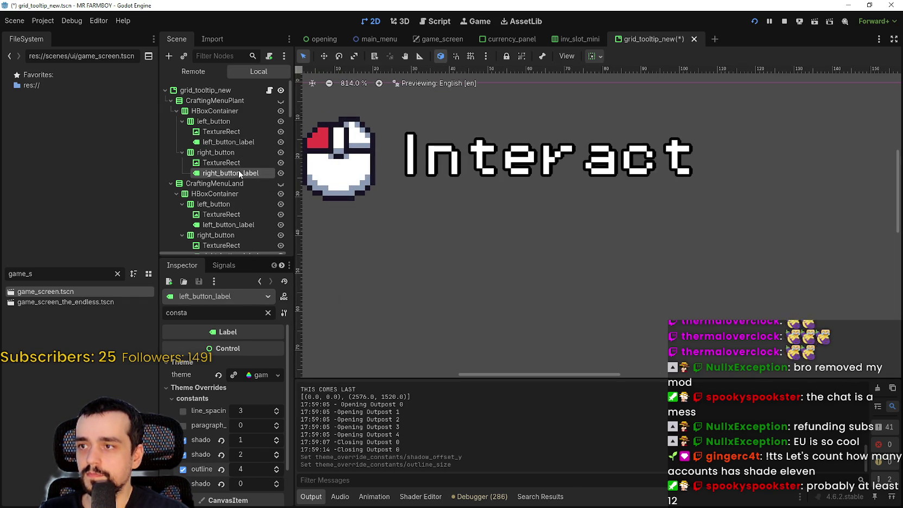
pyautogui.doubleClick(278, 456)
pyautogui.click(278, 469)
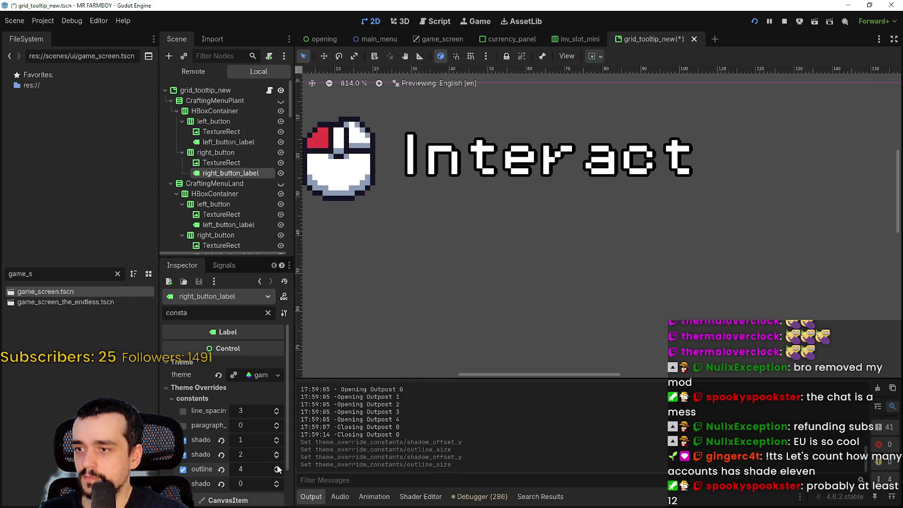
pyautogui.hotkey('ctrl', 's')
pyautogui.scroll(-3, 238, 179)
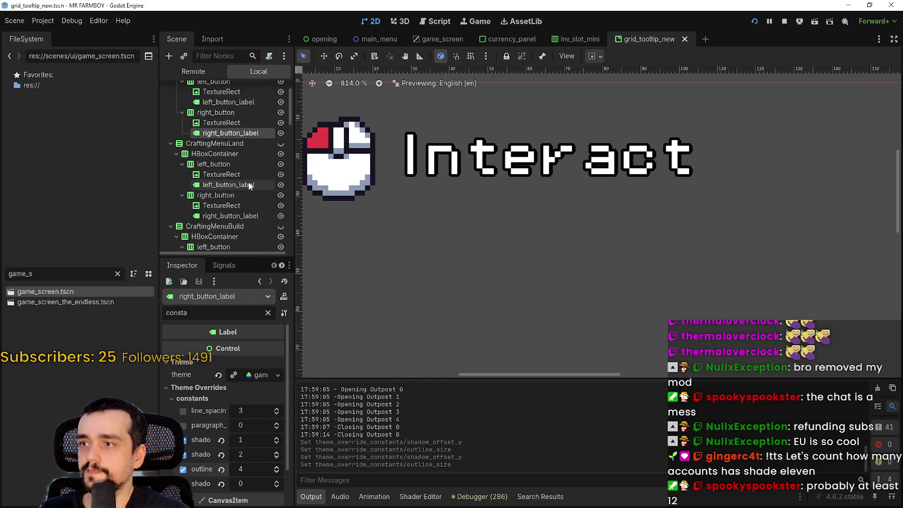
# - Give both CraftingMenuLand button labels shadow_offset_y 2 and outline_size 4, and save
pyautogui.click(240, 183)
pyautogui.click(247, 398)
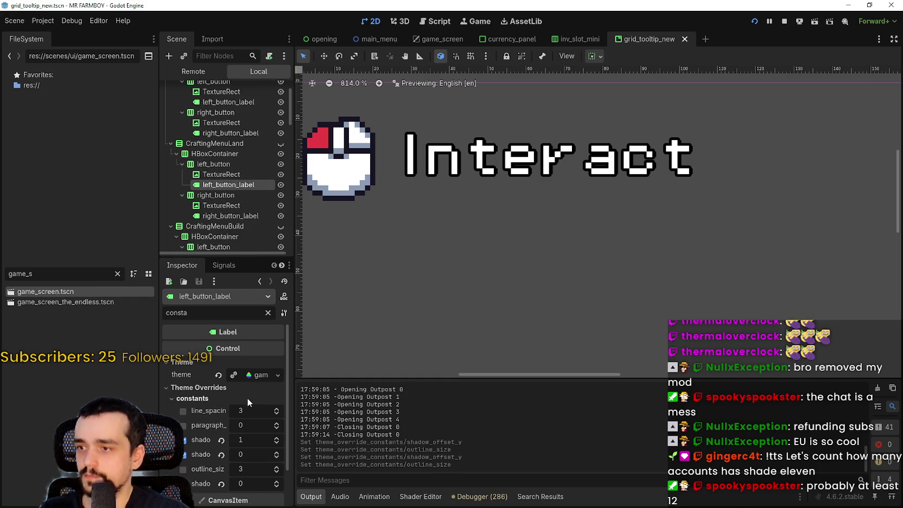
pyautogui.click(277, 452)
pyautogui.click(276, 472)
pyautogui.hotkey('ctrl', 's')
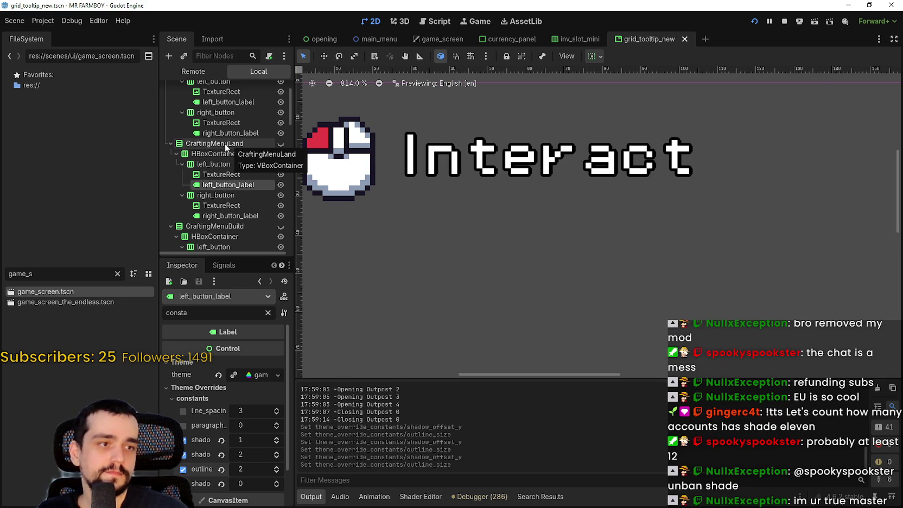
pyautogui.scroll(-2, 225, 163)
pyautogui.click(229, 177)
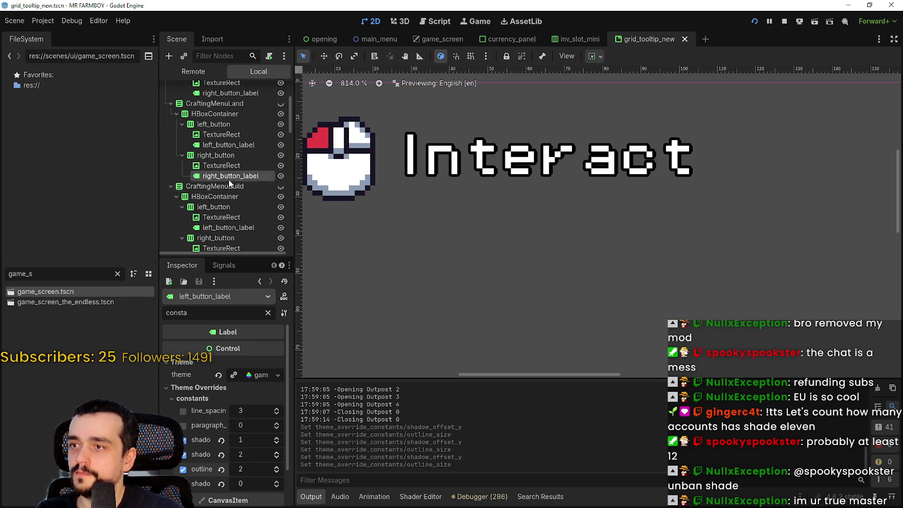
pyautogui.click(286, 398)
pyautogui.scroll(-1, 265, 414)
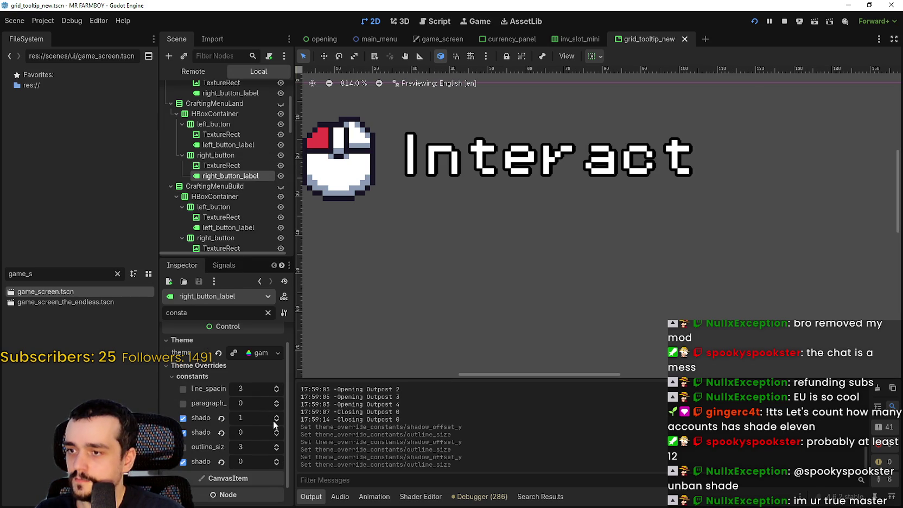
pyautogui.doubleClick(276, 429)
pyautogui.click(278, 445)
pyautogui.hotkey('ctrl', 's')
pyautogui.scroll(-2, 231, 187)
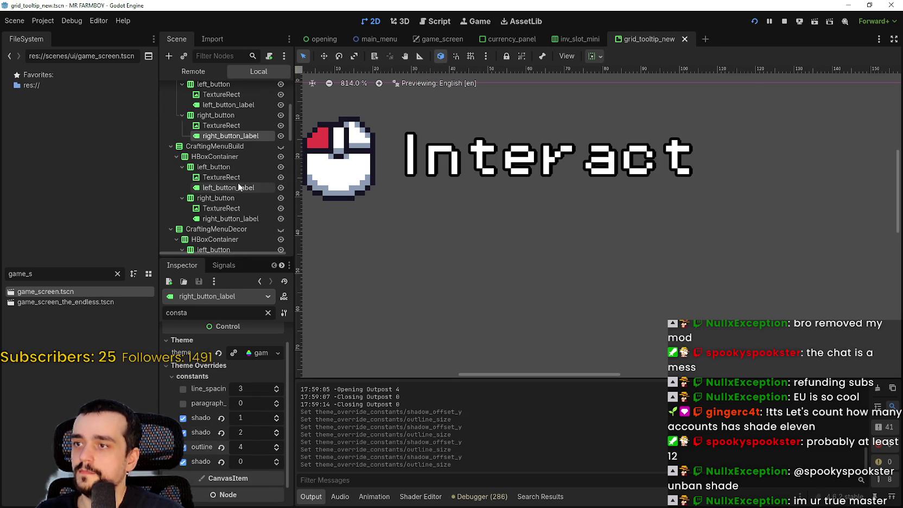
# - Give both CraftingMenuBuild button labels shadow_offset_y 2 and outline_size 4, and save
pyautogui.click(238, 184)
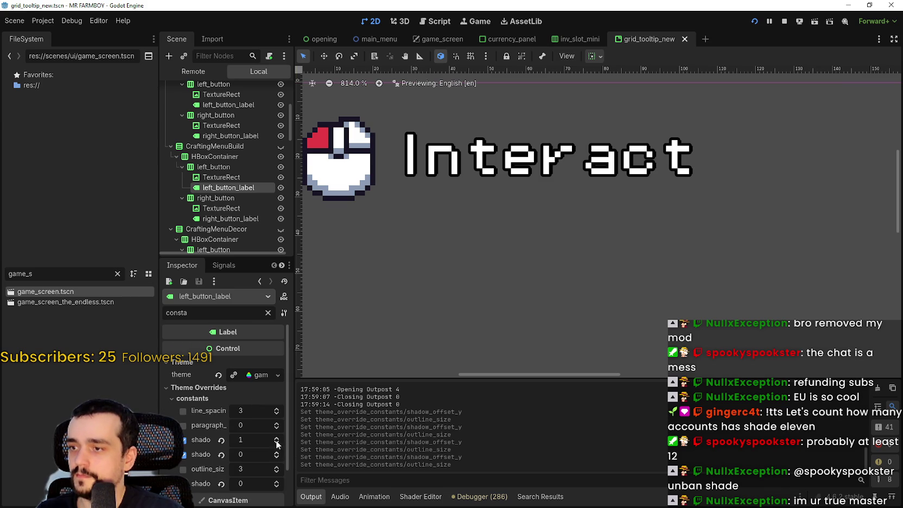
pyautogui.click(278, 466)
pyautogui.click(277, 452)
pyautogui.scroll(-2, 251, 150)
pyautogui.click(247, 200)
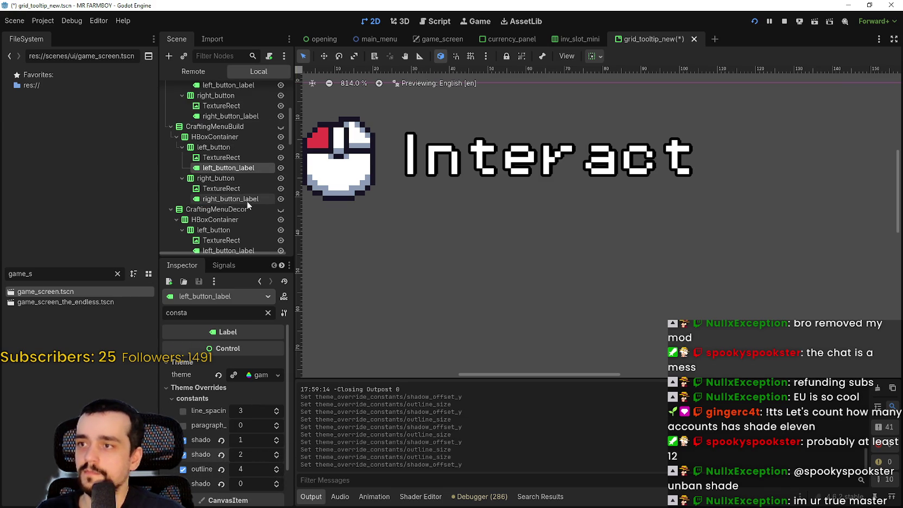
pyautogui.click(257, 400)
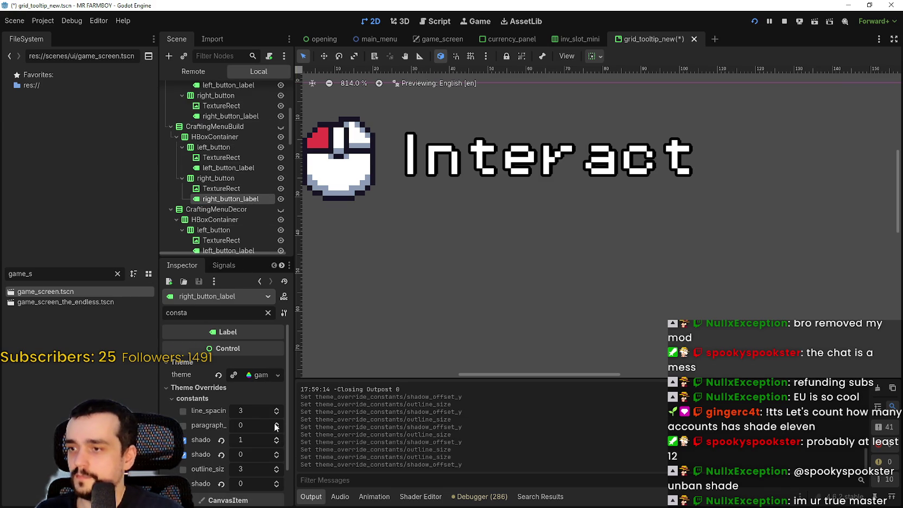
pyautogui.doubleClick(277, 454)
pyautogui.click(276, 466)
pyautogui.scroll(-4, 230, 163)
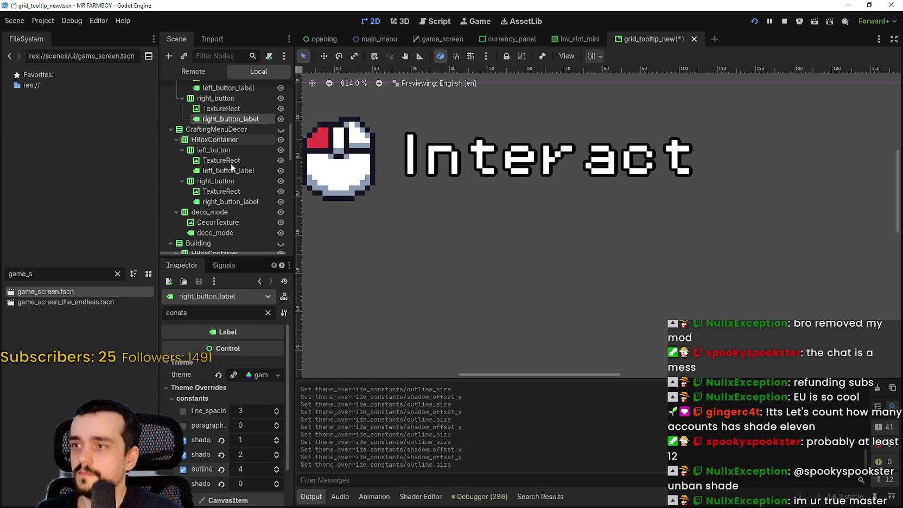
pyautogui.click(234, 172)
pyautogui.hotkey('ctrl', 's')
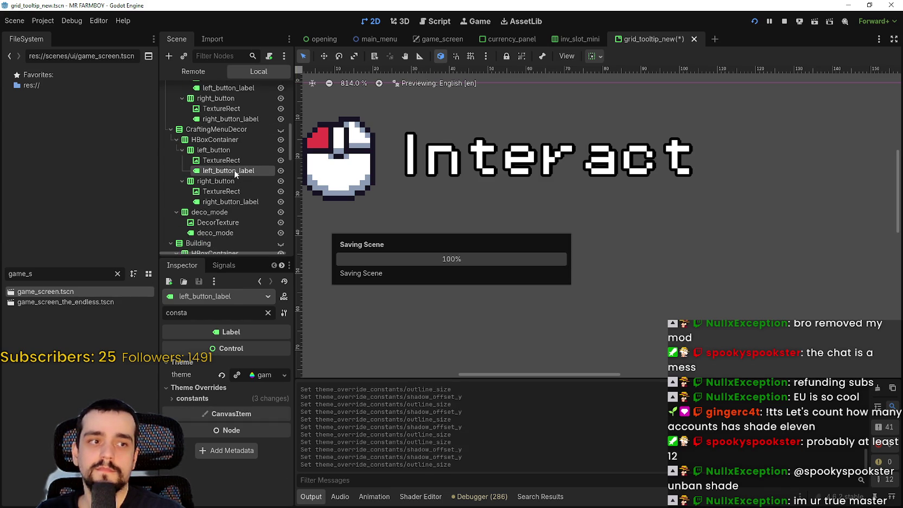
# - Give both CraftingMenuDecor button labels shadow_offset_y 2 and outline_size 4, saving each
pyautogui.click(268, 399)
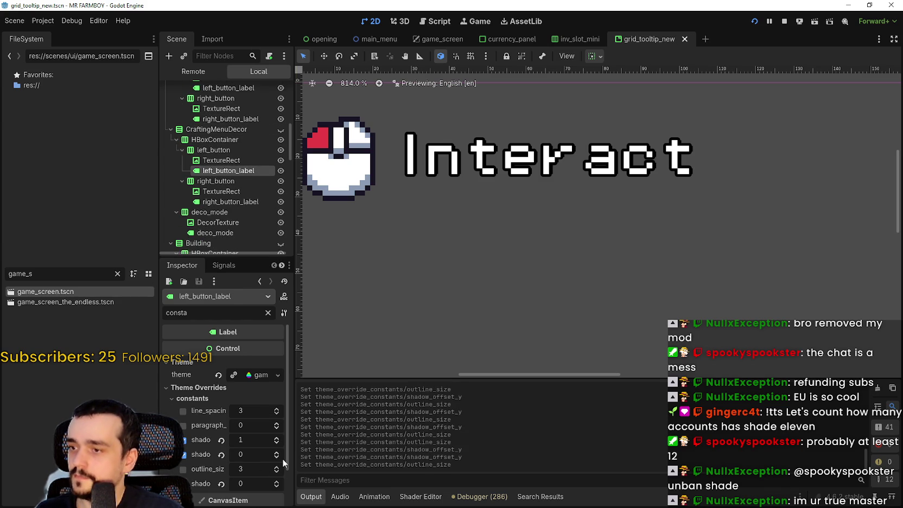
pyautogui.click(277, 466)
pyautogui.click(277, 452)
pyautogui.click(277, 452)
pyautogui.hotkey('ctrl', 's')
pyautogui.click(234, 203)
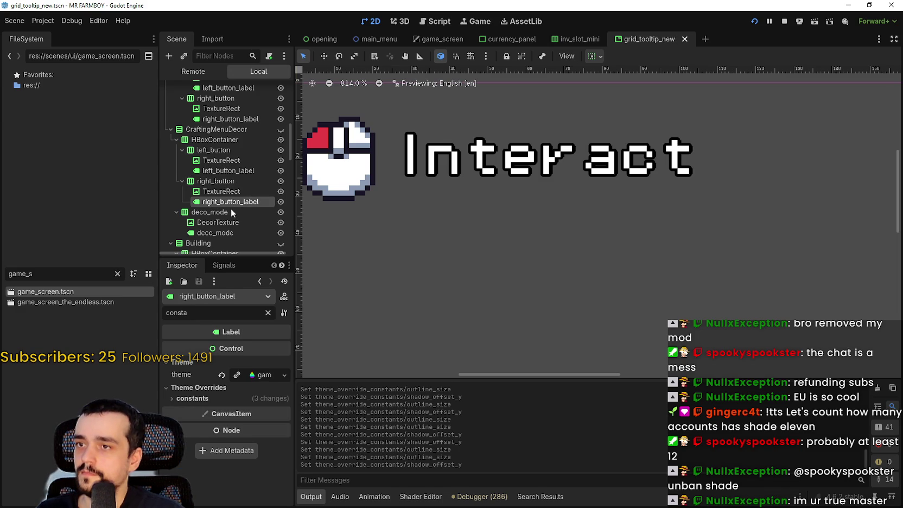
pyautogui.click(193, 398)
pyautogui.click(277, 467)
pyautogui.click(277, 452)
pyautogui.hotkey('ctrl', 's')
# - Set the deco_mode label's shadow_offset_y to 2 and outline_size to 4, and save
pyautogui.scroll(-2, 238, 238)
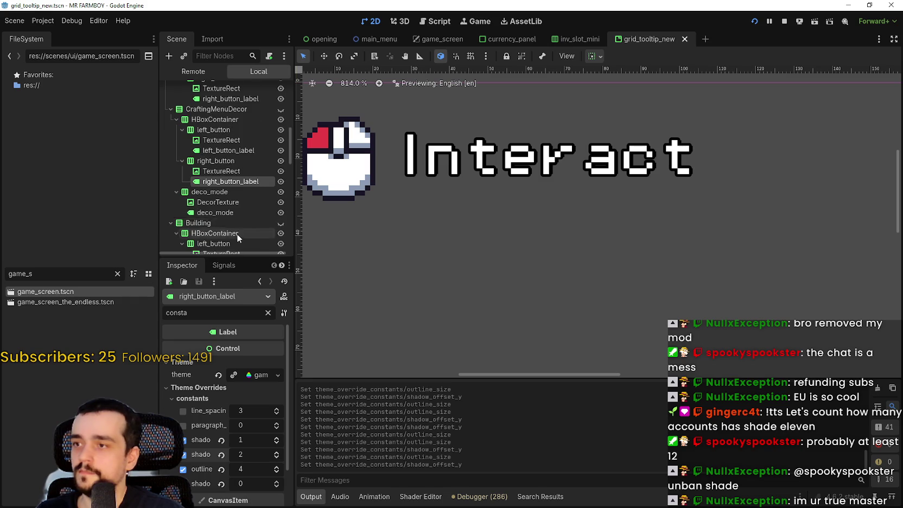
pyautogui.click(235, 213)
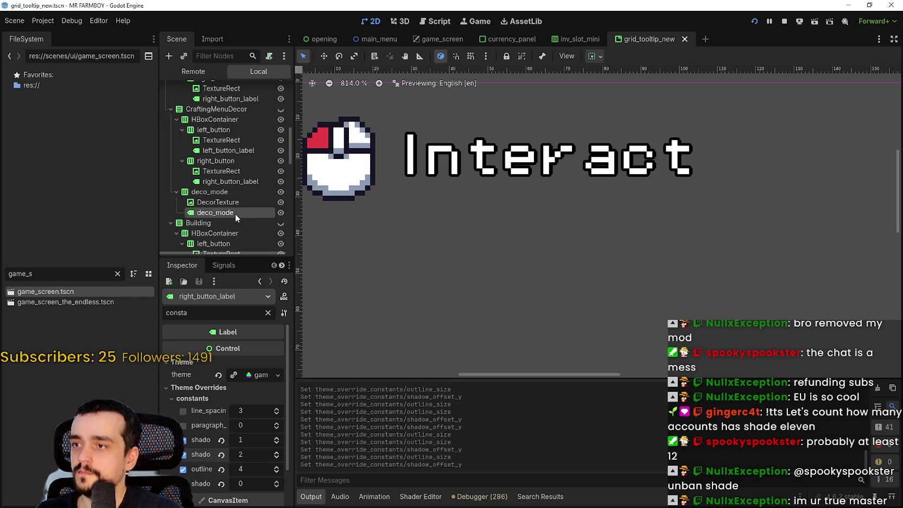
pyautogui.click(277, 453)
pyautogui.click(278, 468)
pyautogui.hotkey('ctrl', 's')
# - Give Building's left_button_label shadow_offset_x 0, shadow_offset_y 2 and outline_size 4, and save
pyautogui.scroll(-5, 233, 163)
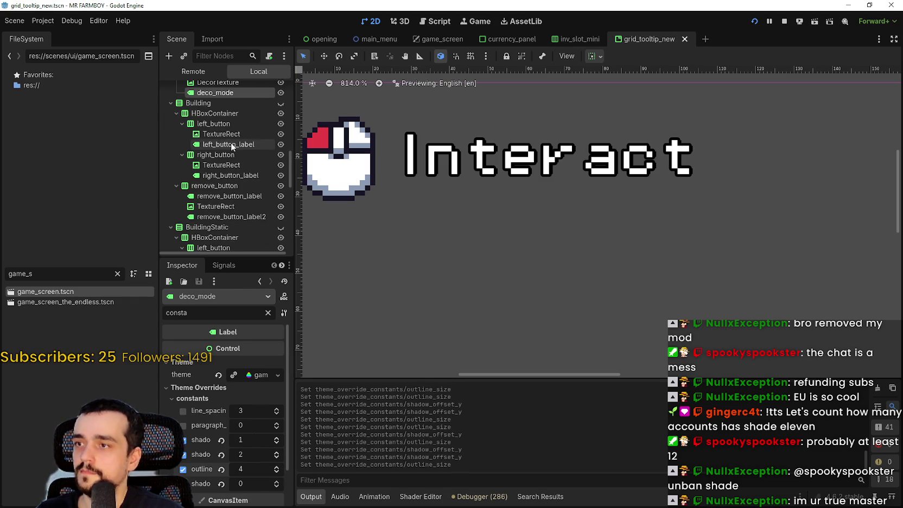
pyautogui.click(230, 144)
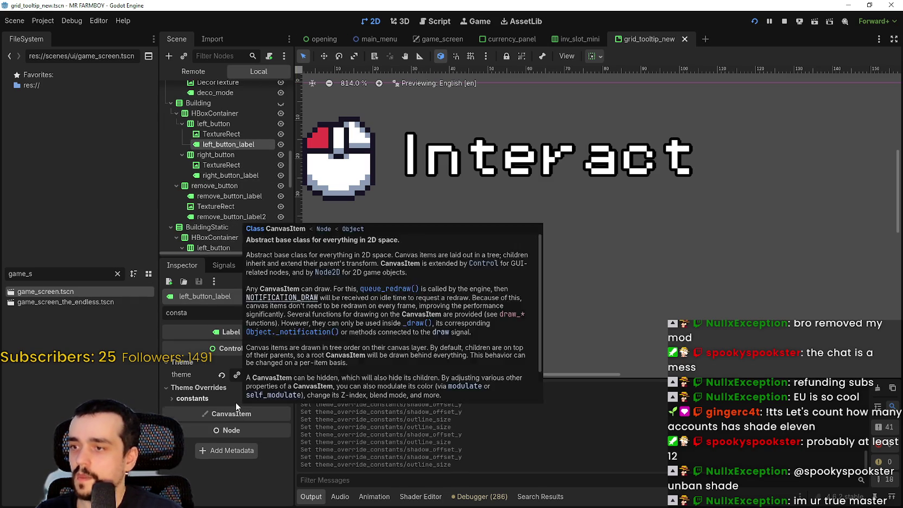
pyautogui.click(236, 401)
pyautogui.click(277, 443)
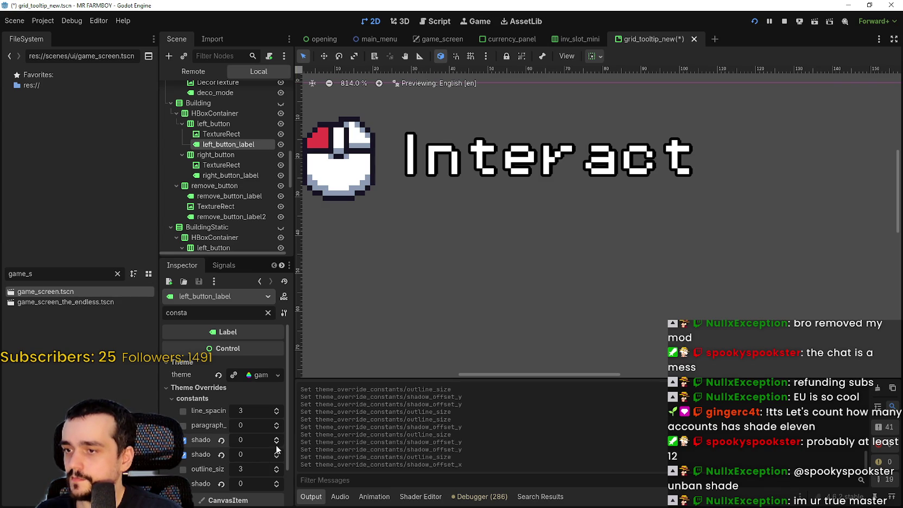
pyautogui.click(277, 443)
pyautogui.click(276, 454)
pyautogui.click(277, 472)
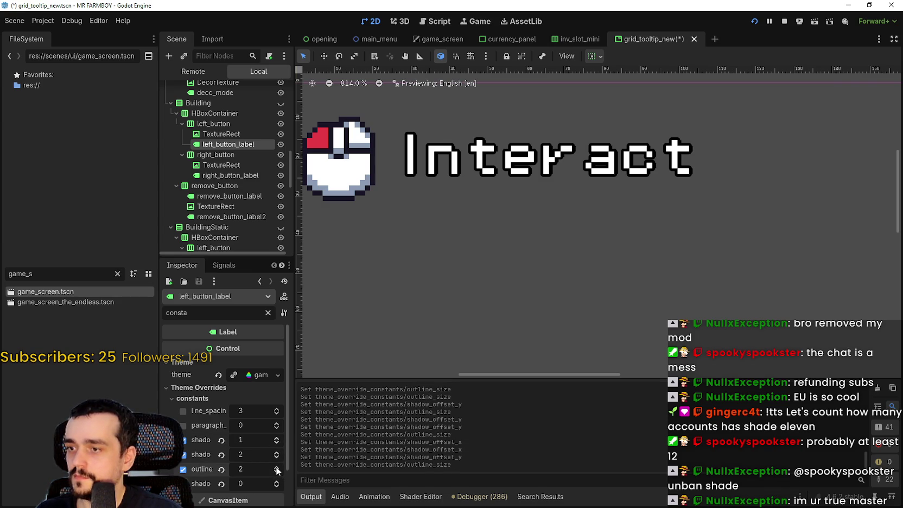
pyautogui.hotkey('ctrl', 's')
pyautogui.click(276, 467)
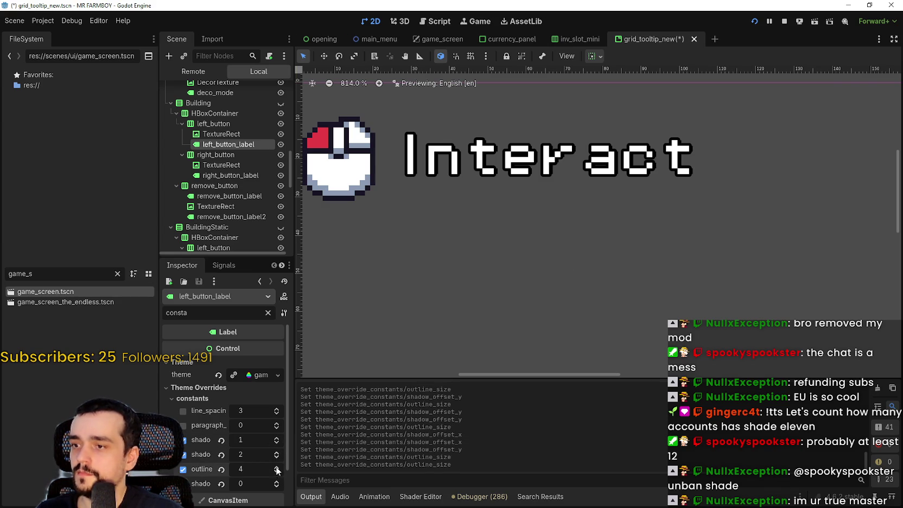
pyautogui.hotkey('ctrl', 's')
# - Give Building's right_button_label and remove_button_label shadow_offset_y 2 and outline_size 4, saving each
pyautogui.scroll(-2, 247, 155)
pyautogui.click(242, 157)
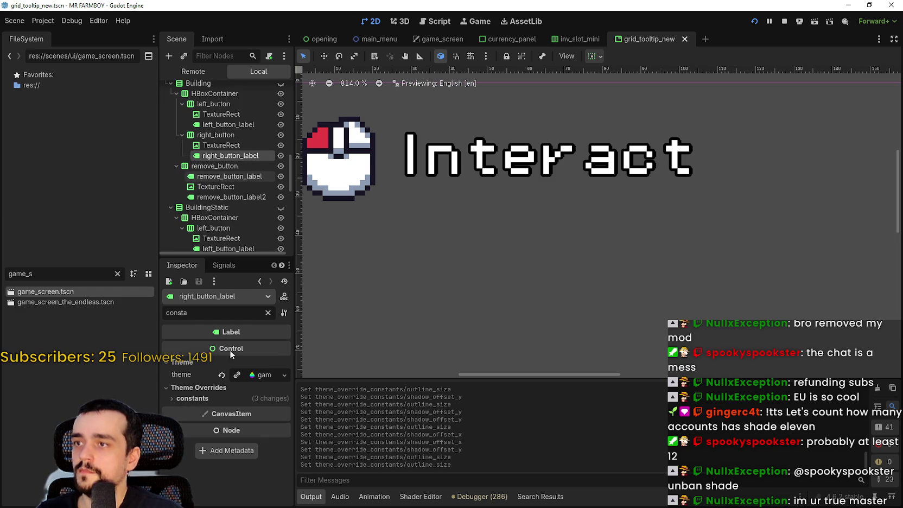
pyautogui.click(209, 402)
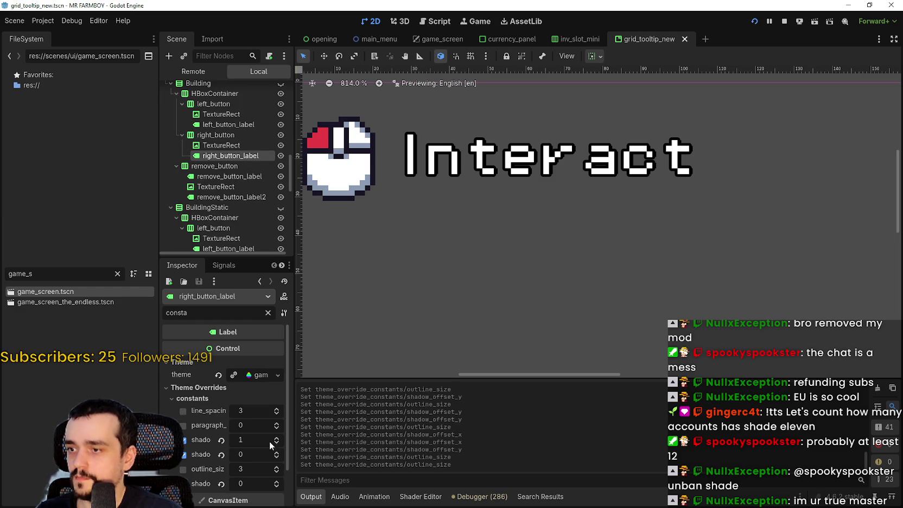
pyautogui.click(278, 452)
pyautogui.click(278, 452)
pyautogui.click(277, 467)
pyautogui.hotkey('ctrl', 's')
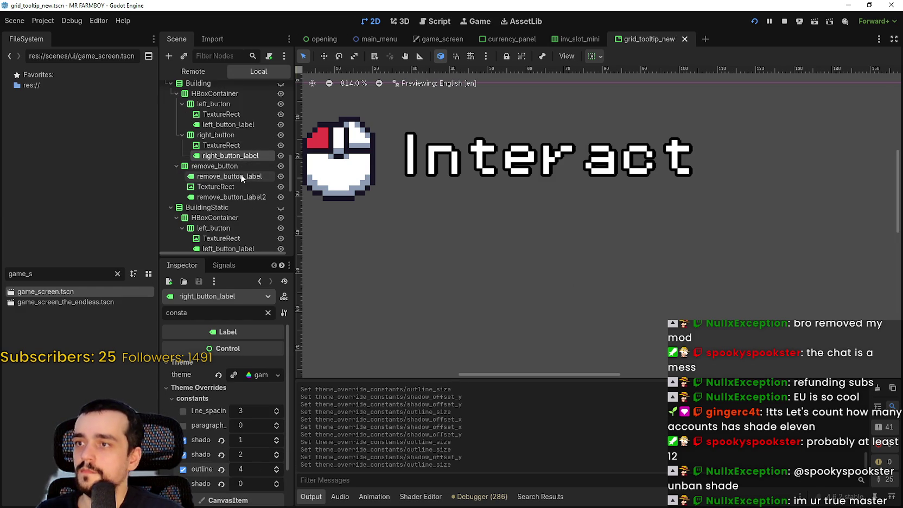
pyautogui.click(240, 176)
pyautogui.click(240, 187)
pyautogui.click(239, 178)
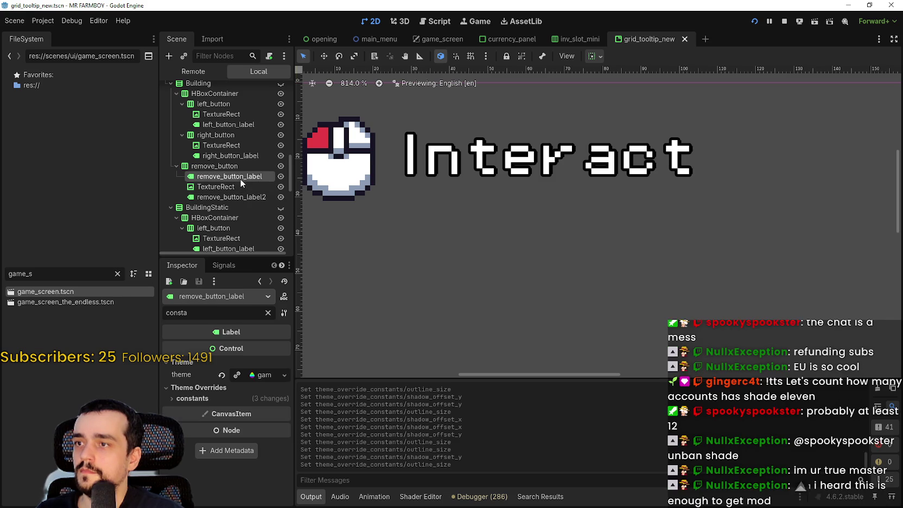
pyautogui.click(223, 399)
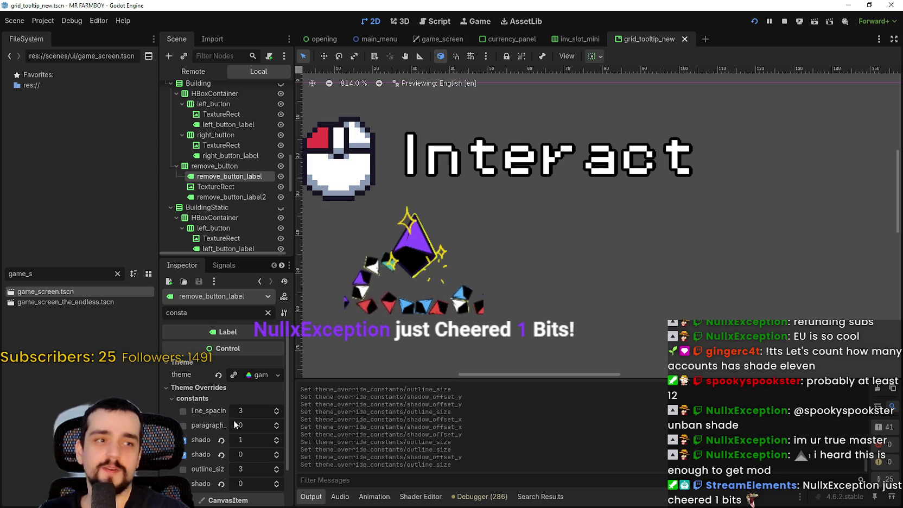
pyautogui.click(276, 453)
pyautogui.click(277, 452)
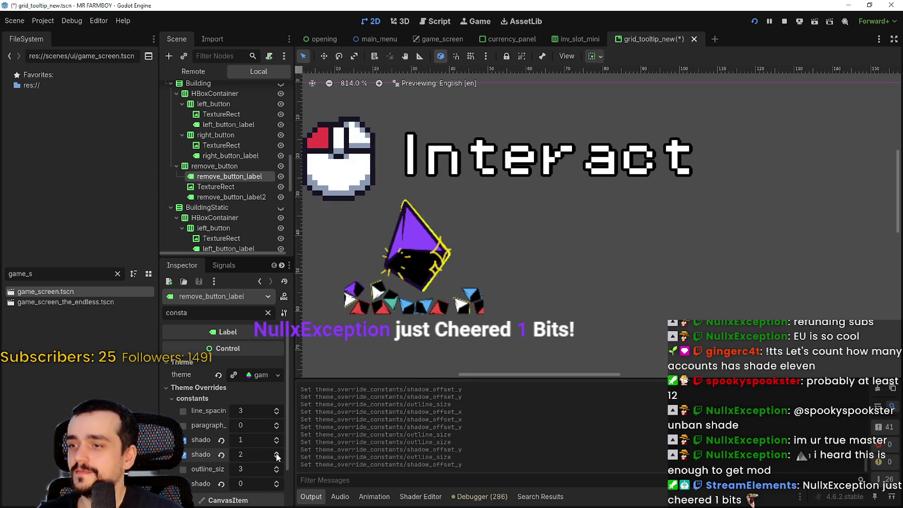
pyautogui.click(276, 467)
pyautogui.hotkey('ctrl', 's')
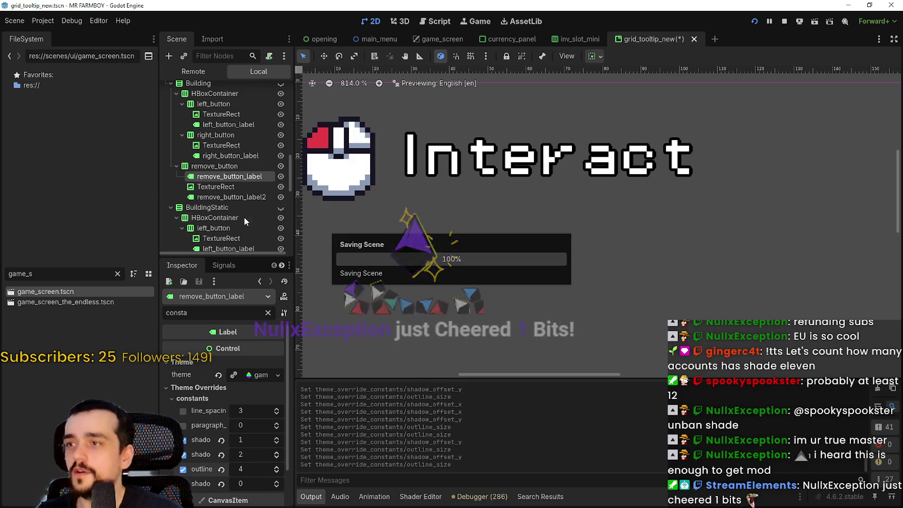
# - Set remove_button_label2's shadow_offset_y to 2 and outline_size to 4, and save
pyautogui.scroll(-2, 235, 196)
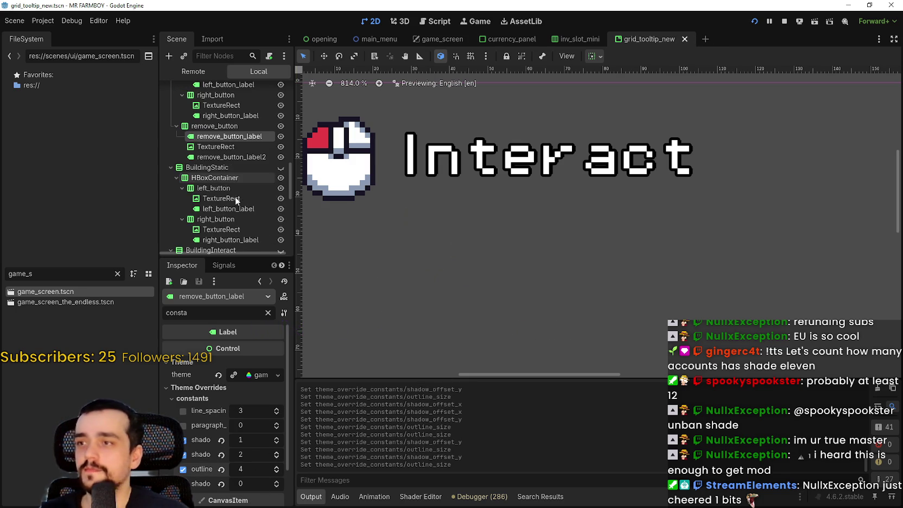
pyautogui.click(221, 158)
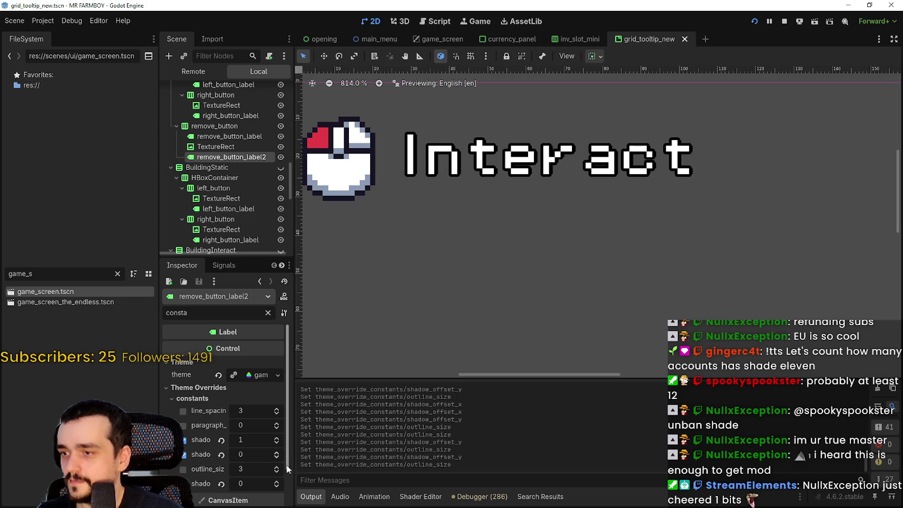
pyautogui.click(278, 452)
pyautogui.click(277, 466)
pyautogui.hotkey('ctrl', 's')
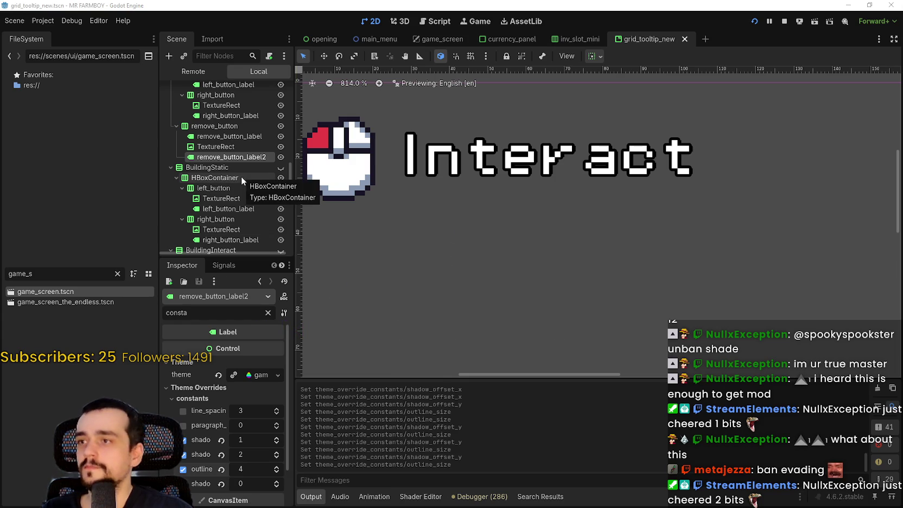
pyautogui.click(235, 199)
# - Give BuildingStatic's left_button_label shadow_offset_y 2 and outline_size 4, and save
pyautogui.click(242, 211)
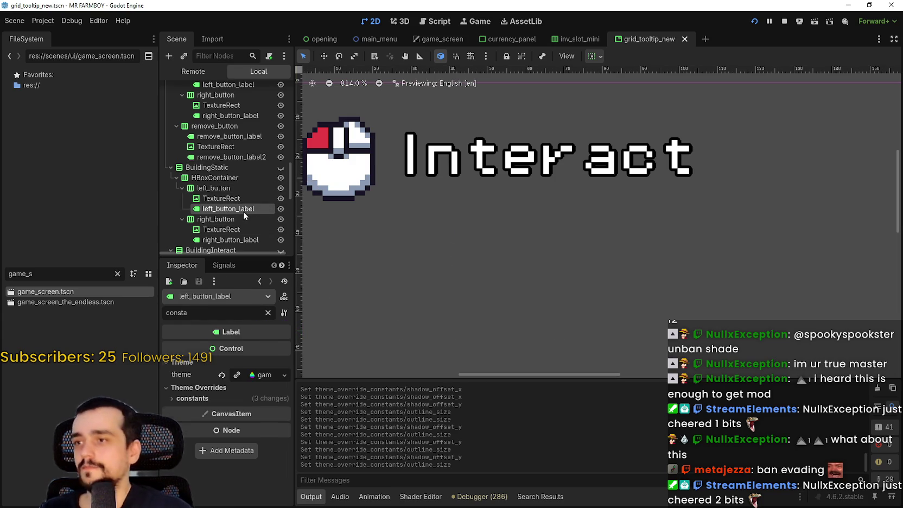
pyautogui.click(254, 400)
pyautogui.scroll(-2, 253, 400)
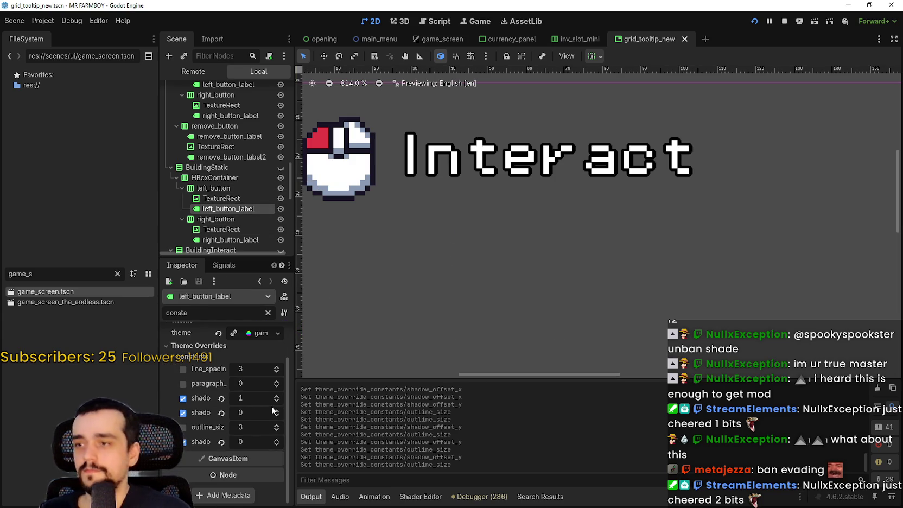
pyautogui.click(276, 410)
pyautogui.click(276, 410)
pyautogui.click(276, 425)
pyautogui.hotkey('ctrl', 's')
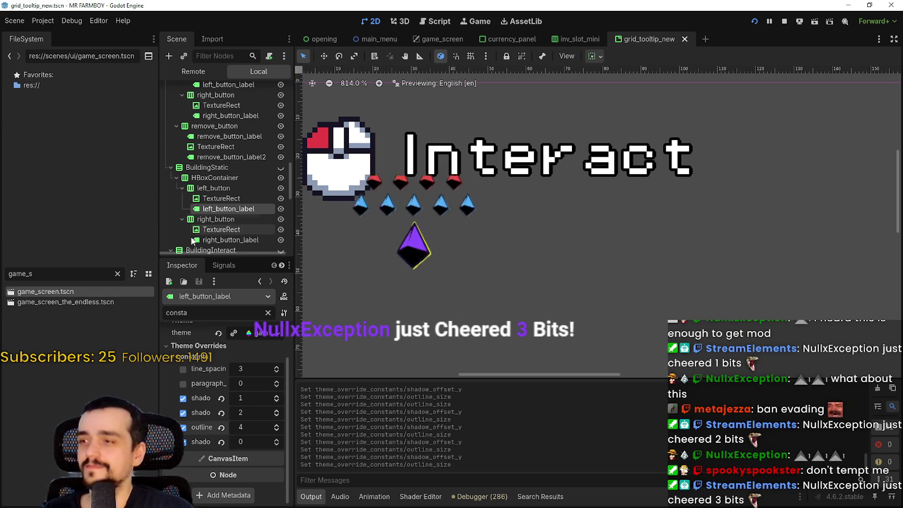
# - Give BuildingStatic's right_button_label shadow_offset_y 2 and outline_size 4, and save
pyautogui.scroll(-2, 218, 229)
pyautogui.click(235, 200)
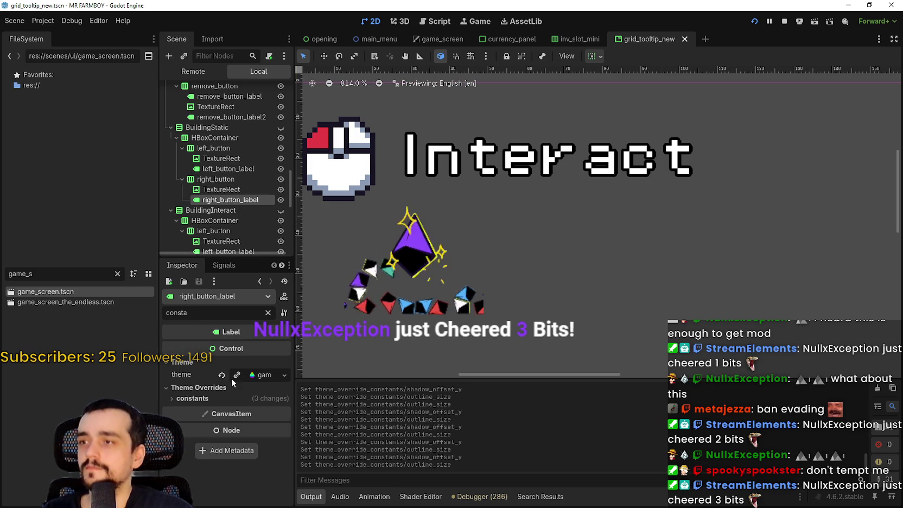
pyautogui.click(248, 400)
pyautogui.scroll(-1, 261, 412)
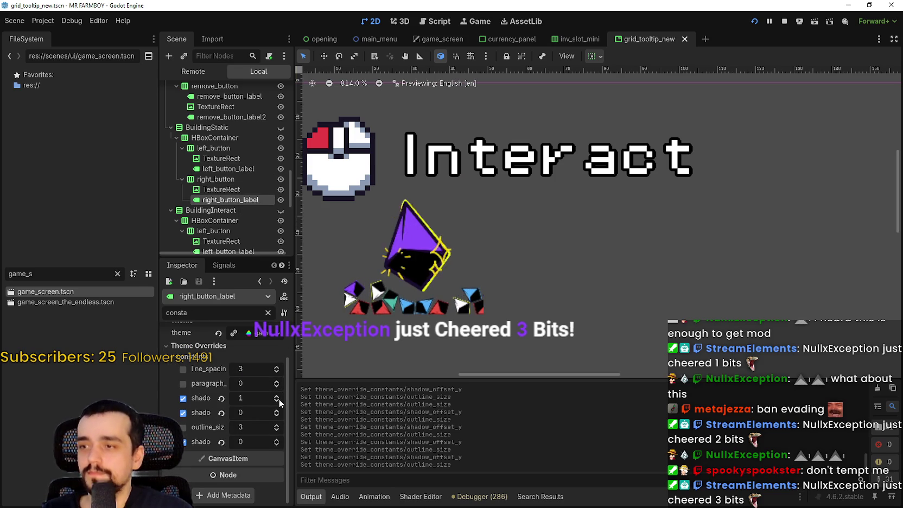
pyautogui.doubleClick(277, 410)
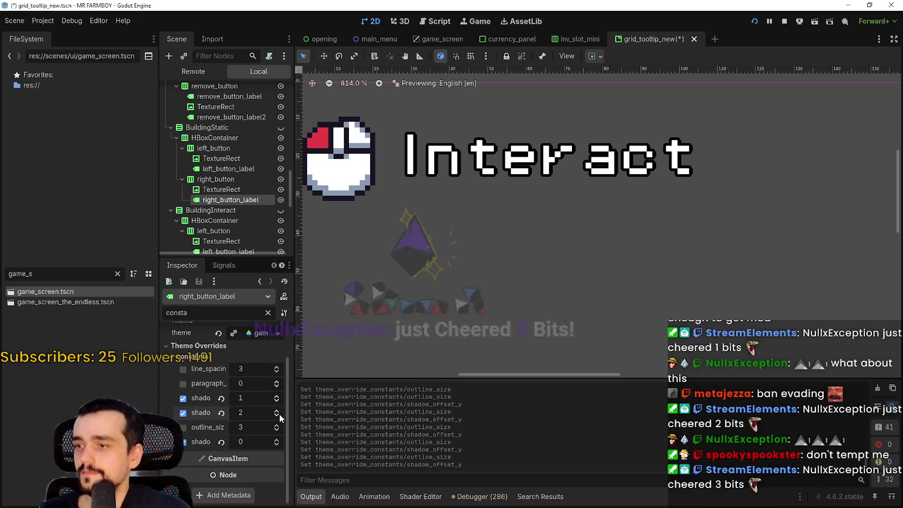
pyautogui.click(276, 427)
pyautogui.hotkey('ctrl', 's')
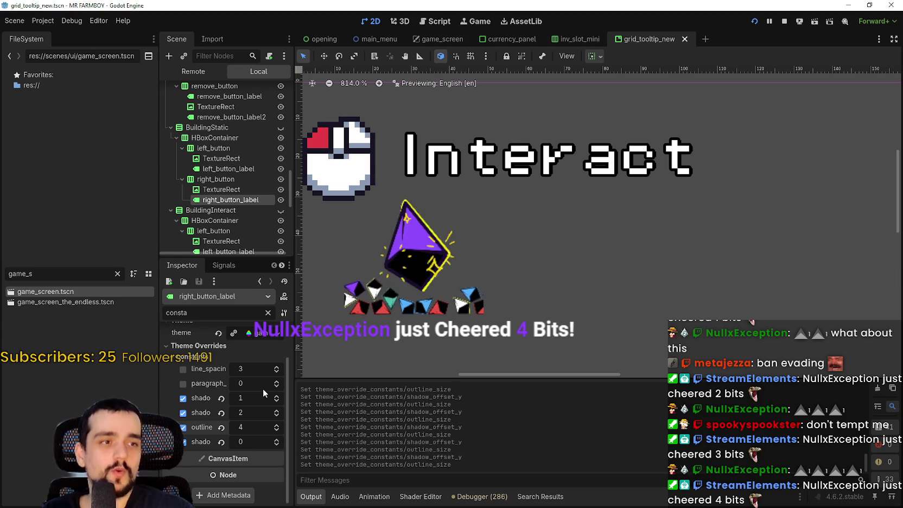
pyautogui.scroll(-3, 265, 210)
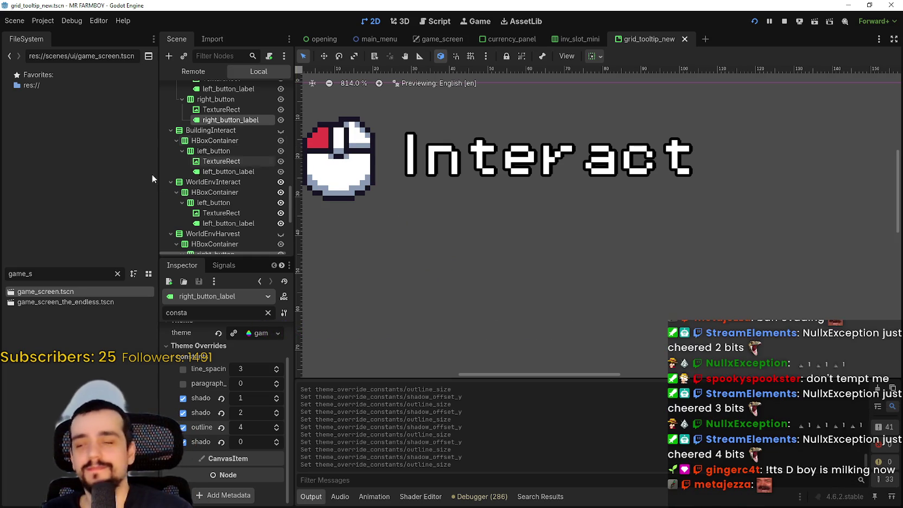
# - Give BuildingInteract's left_button_label shadow_offset_y 2 and outline_size 4, and save
pyautogui.click(242, 172)
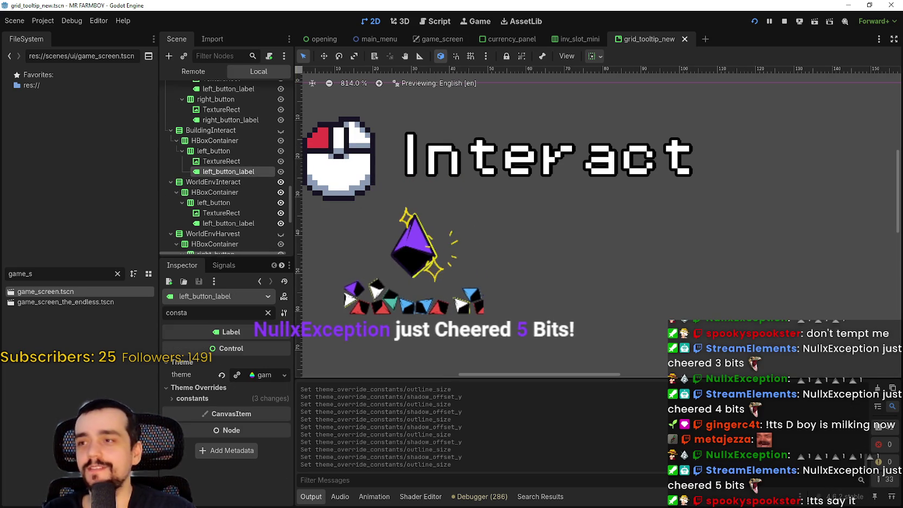
pyautogui.click(245, 400)
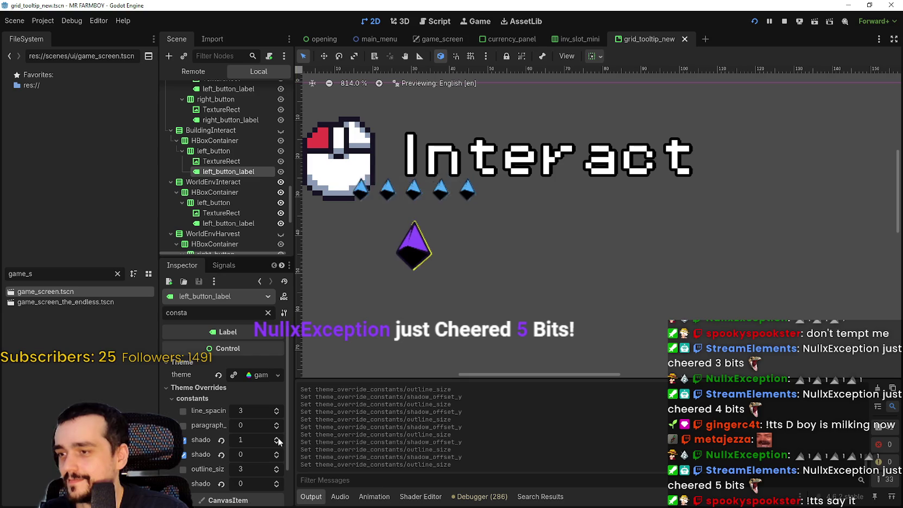
pyautogui.doubleClick(277, 454)
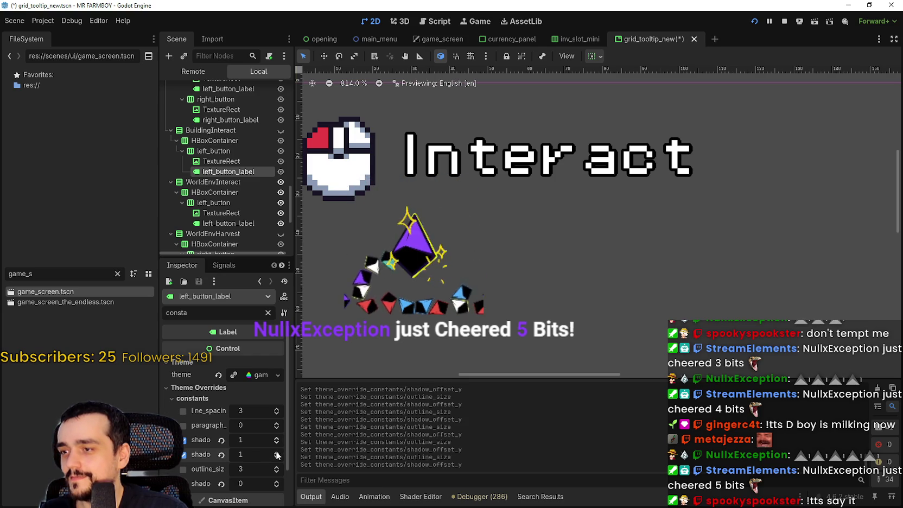
pyautogui.click(279, 466)
pyautogui.hotkey('ctrl', 's')
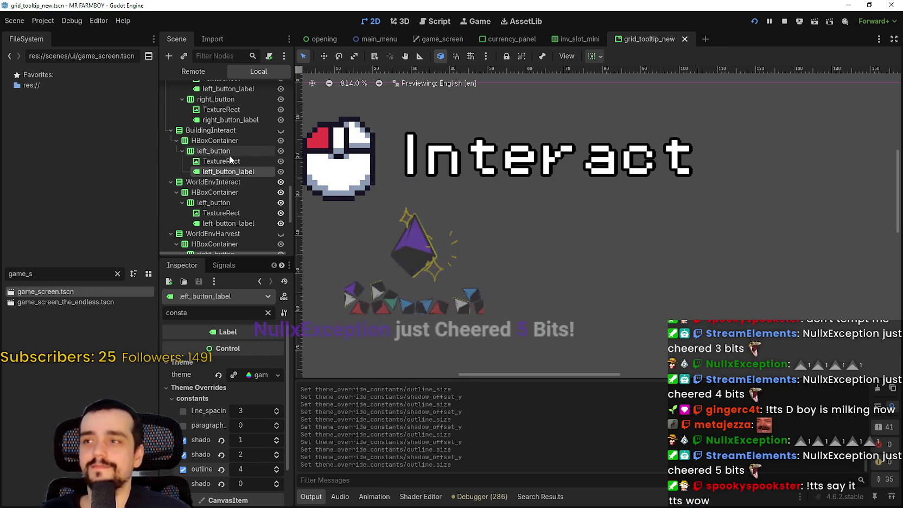
# - Give WorldEnvInteract's left_button_label shadow_offset_y 2 and outline_size 4, and save
pyautogui.click(237, 214)
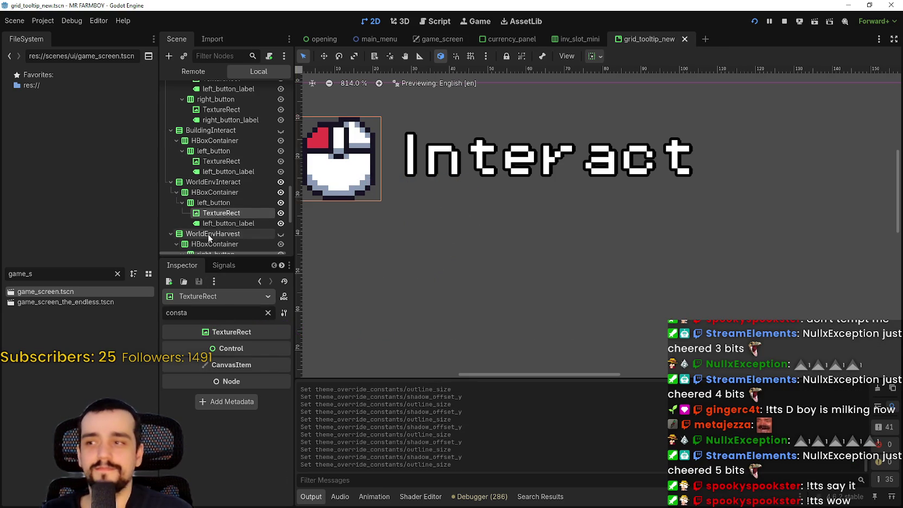
pyautogui.click(215, 223)
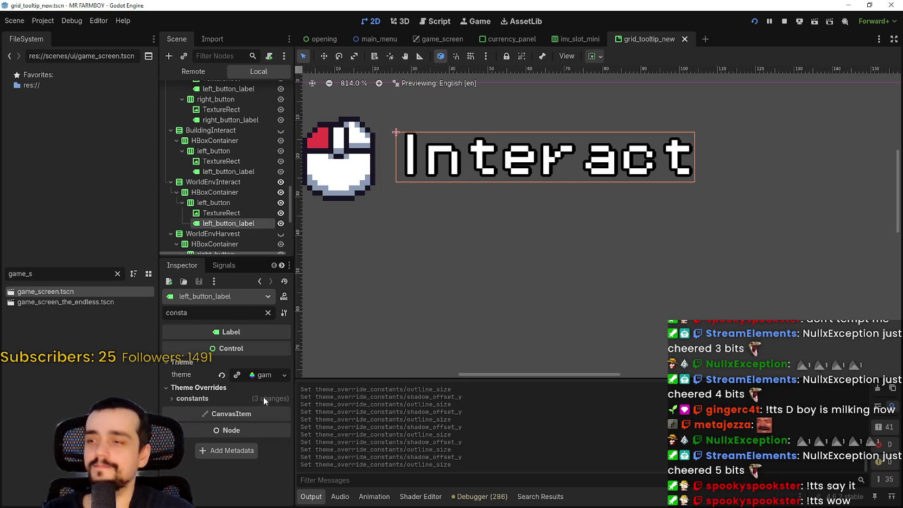
pyautogui.click(255, 398)
pyautogui.click(277, 452)
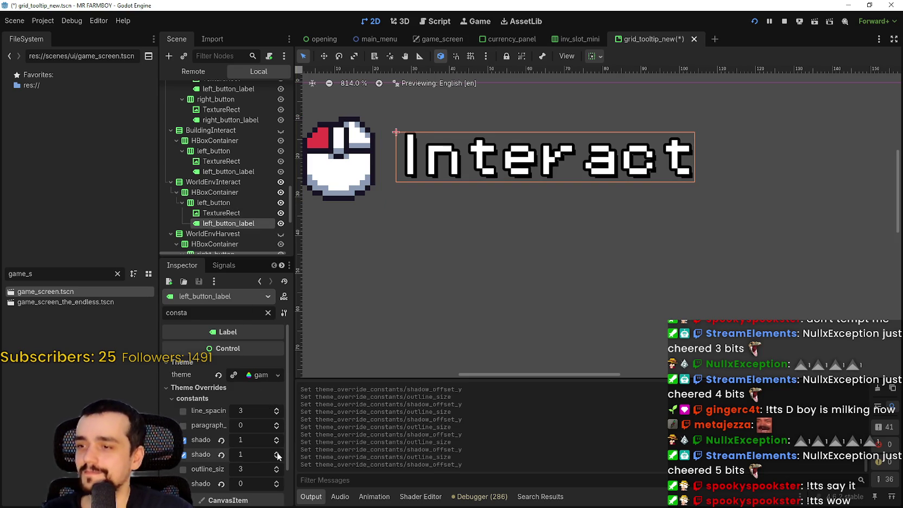
pyautogui.click(277, 453)
pyautogui.click(276, 468)
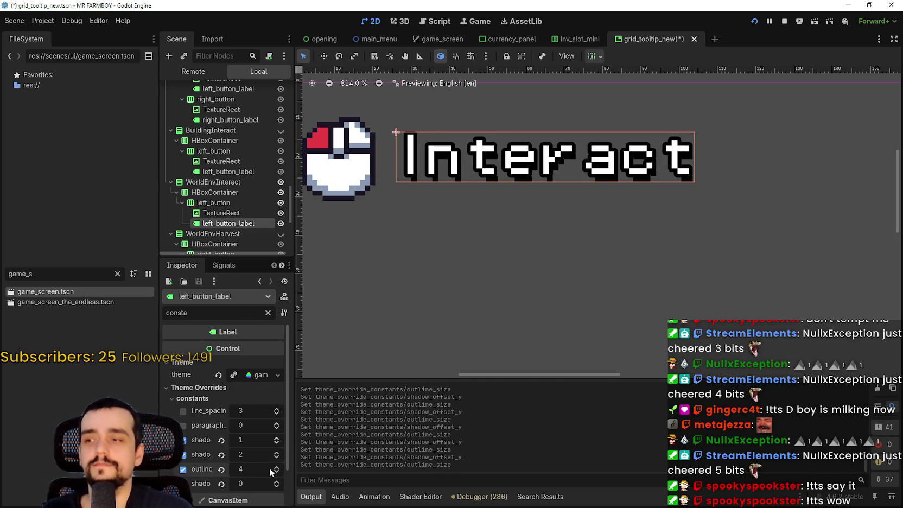
pyautogui.hotkey('ctrl', 's')
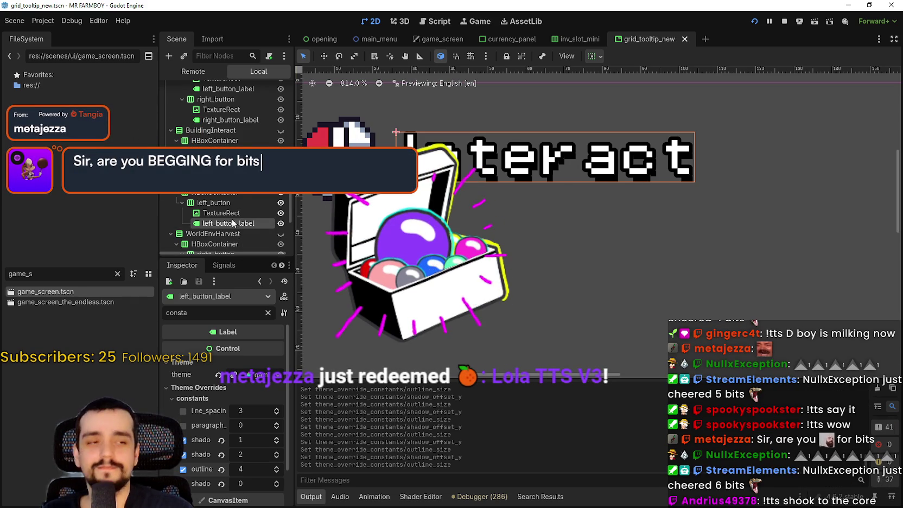
pyautogui.scroll(-3, 235, 221)
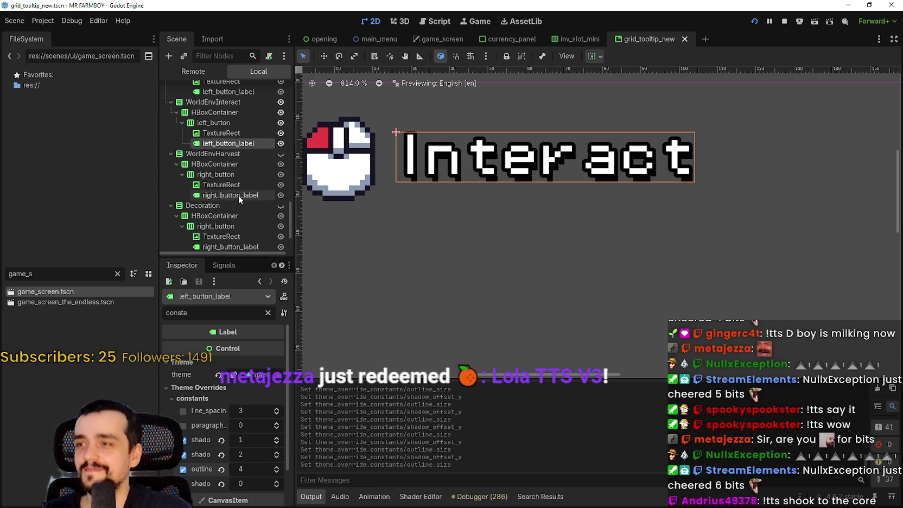
# - Give the WorldEnvHarvest right_button_label shadow offset y 2 and outline size 4, and save
pyautogui.click(242, 195)
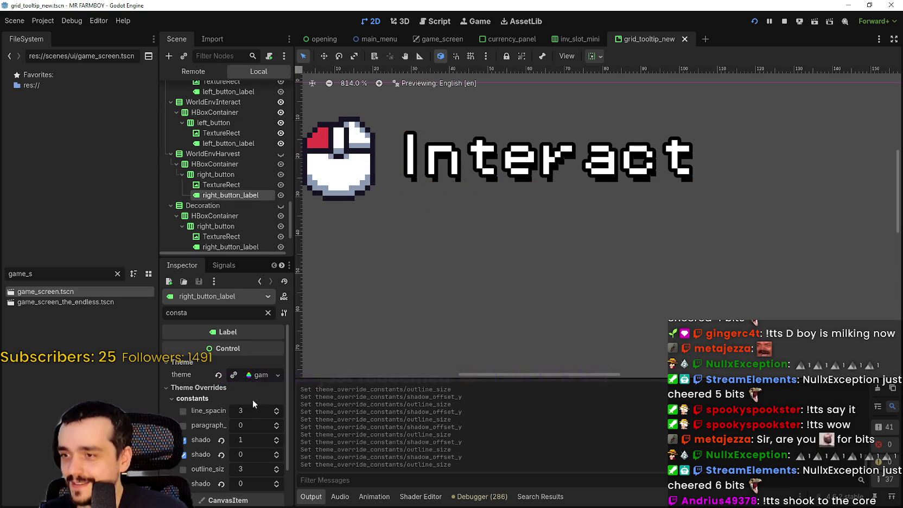
pyautogui.click(276, 452)
pyautogui.click(276, 453)
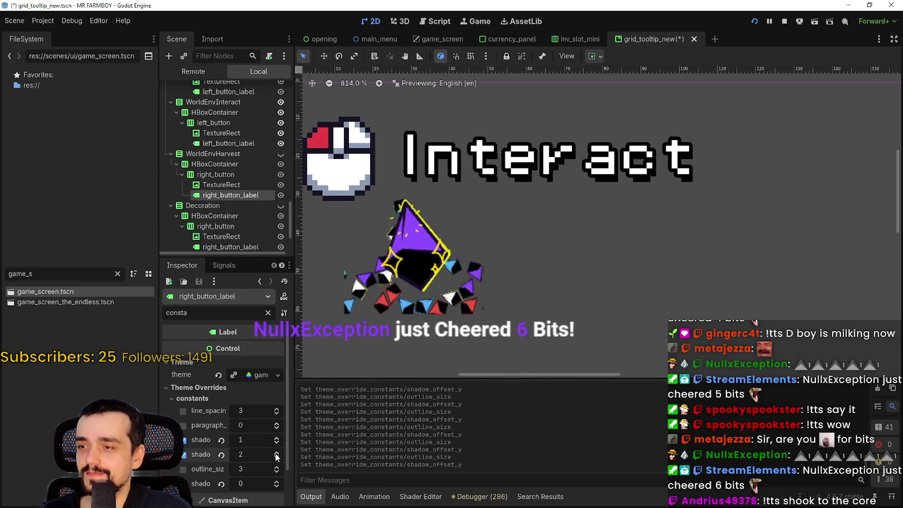
pyautogui.click(276, 470)
pyautogui.hotkey('ctrl', 's')
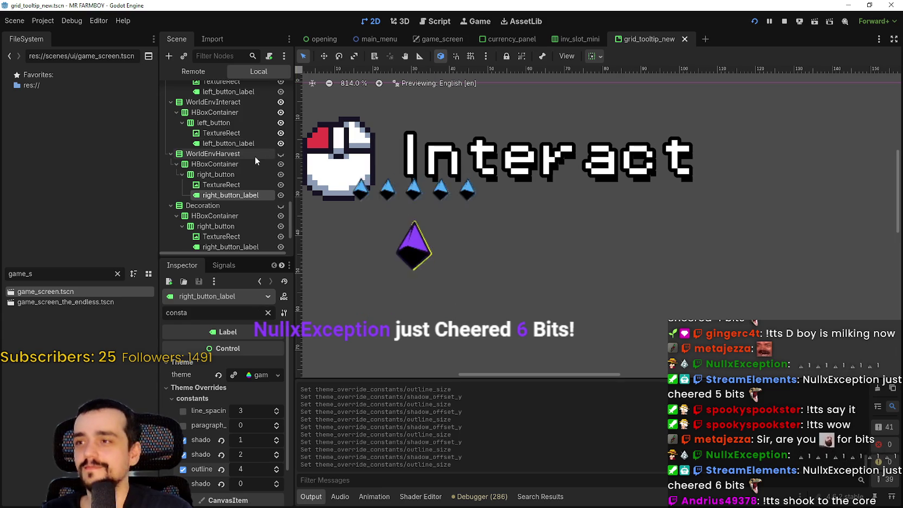
# - Set the Decoration right_button_label to shadow offset y 2 and outline size 4, and save
pyautogui.scroll(-3, 254, 157)
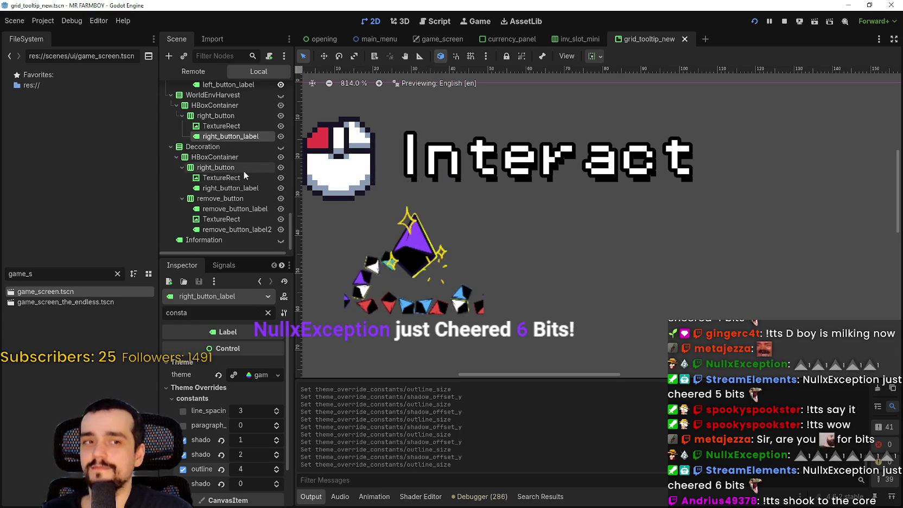
pyautogui.click(243, 189)
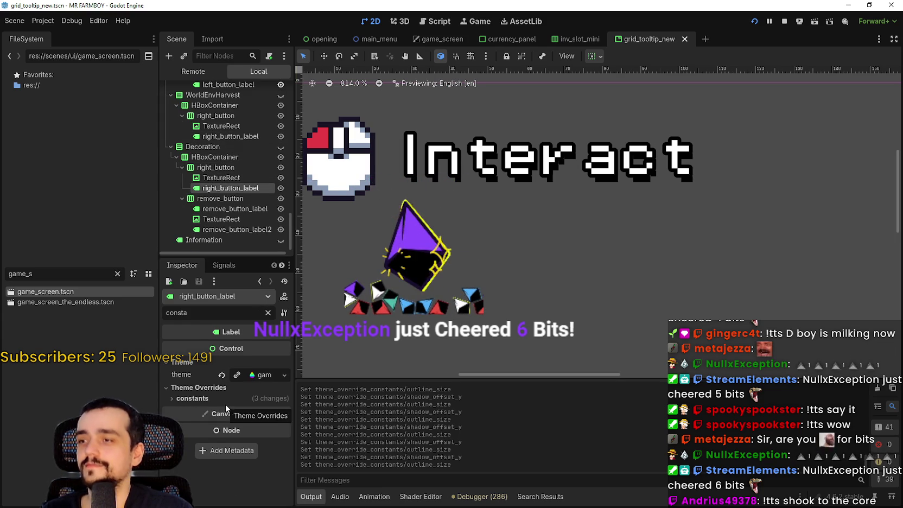
pyautogui.click(276, 451)
pyautogui.click(277, 451)
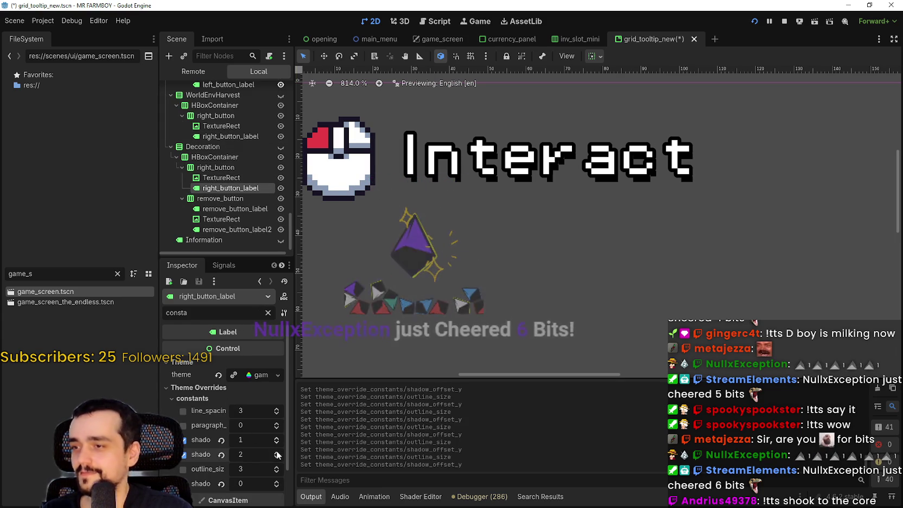
pyautogui.click(277, 471)
pyautogui.click(277, 467)
pyautogui.click(277, 467)
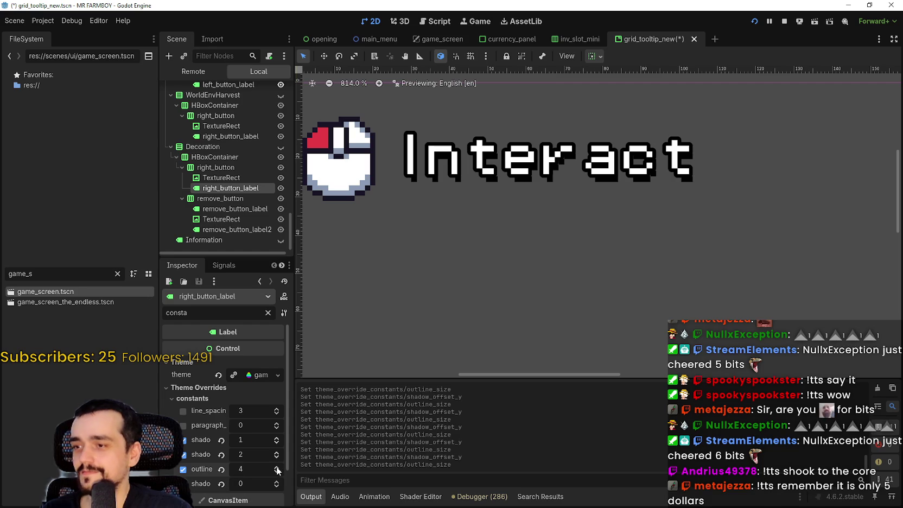
pyautogui.hotkey('ctrl', 's')
# - Try outline size 3, revert it to 4 and resave, then select remove_button_label2
pyautogui.click(276, 471)
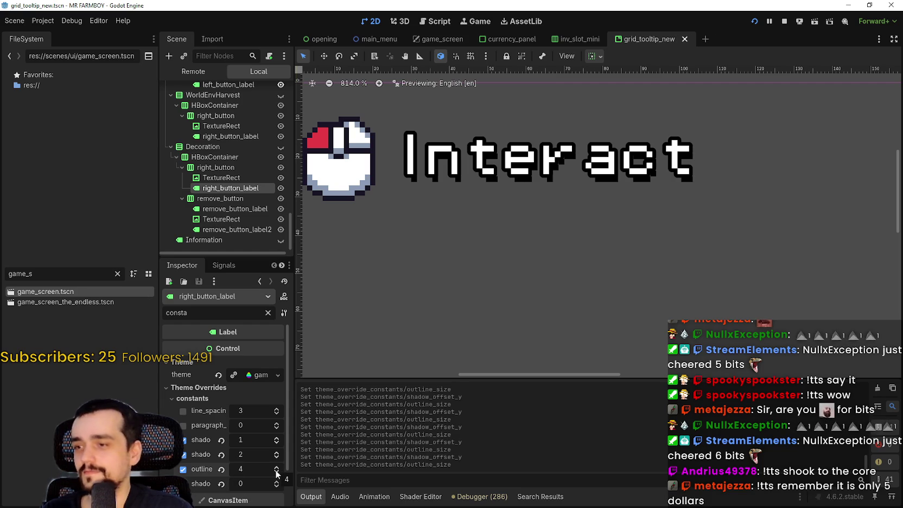
pyautogui.hotkey('ctrl', 's')
pyautogui.click(277, 467)
pyautogui.hotkey('ctrl', 's')
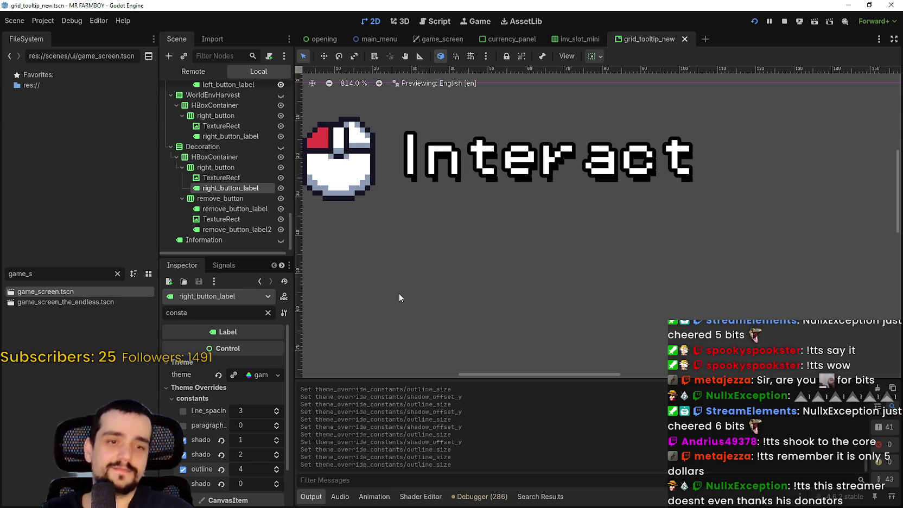
pyautogui.scroll(-2, 421, 225)
pyautogui.hotkey('ctrl', 's')
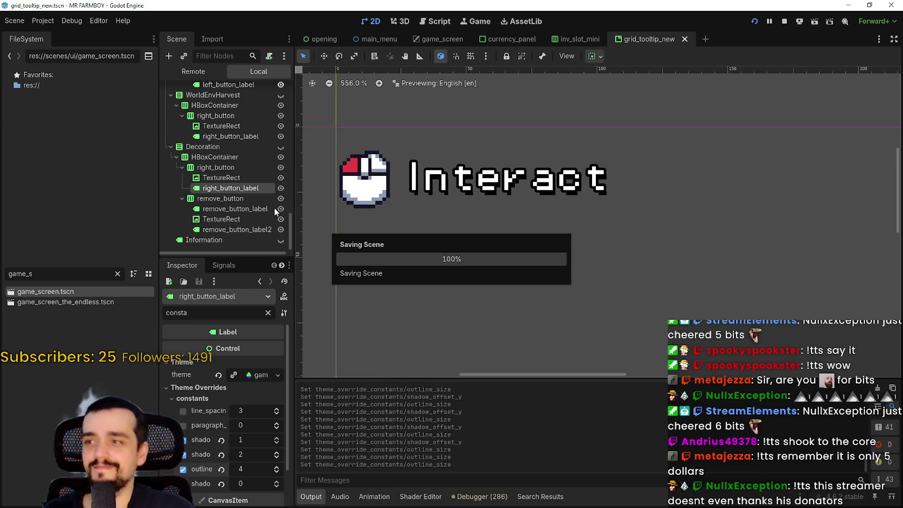
pyautogui.click(235, 229)
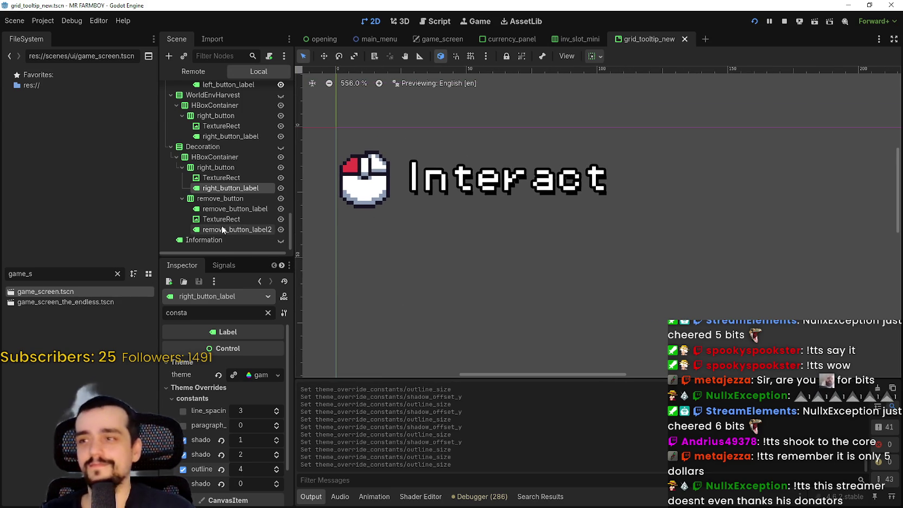
# - Give remove_button_label2 shadow_offset_y 2 and outline_size 4 in its constant overrides, and save the scene
pyautogui.click(235, 400)
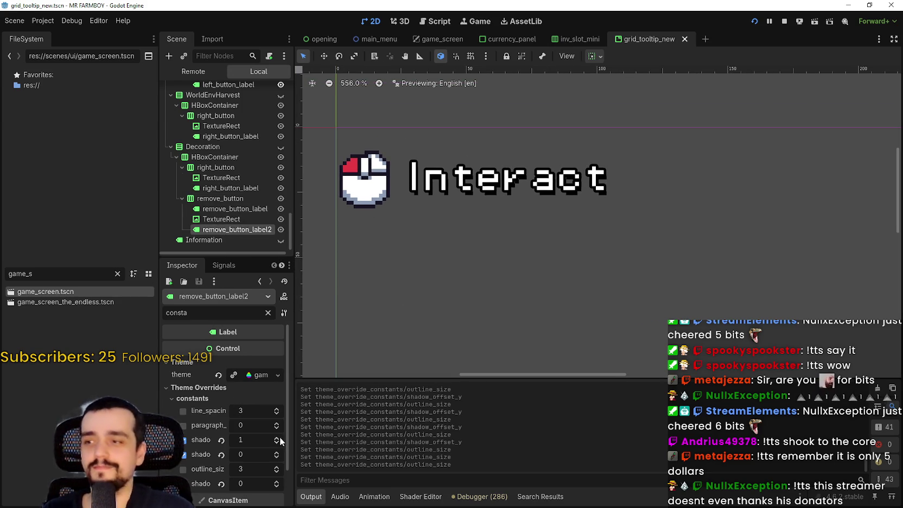
pyautogui.moveTo(278, 456); pyautogui.dragTo(277, 465)
pyautogui.click(276, 465)
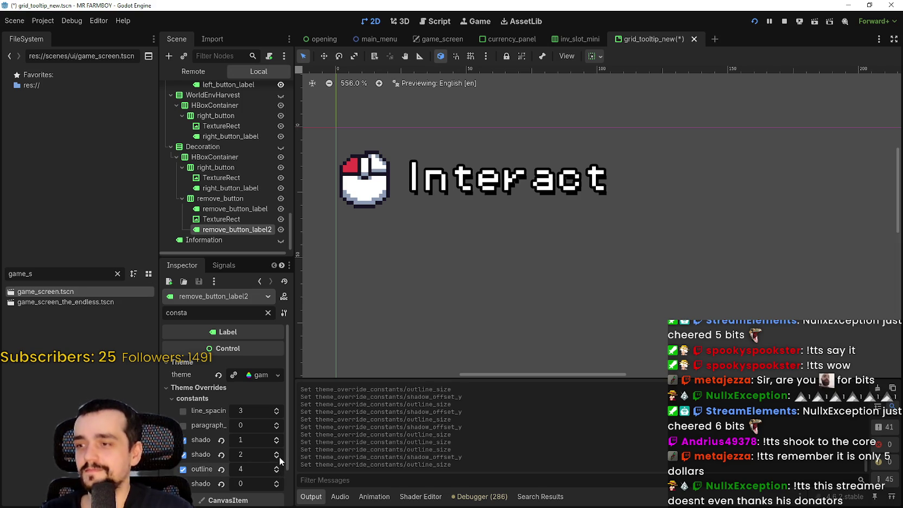
pyautogui.hotkey('ctrl', 's')
pyautogui.hscroll(-3, 598, 183)
pyautogui.scroll(2, 597, 182)
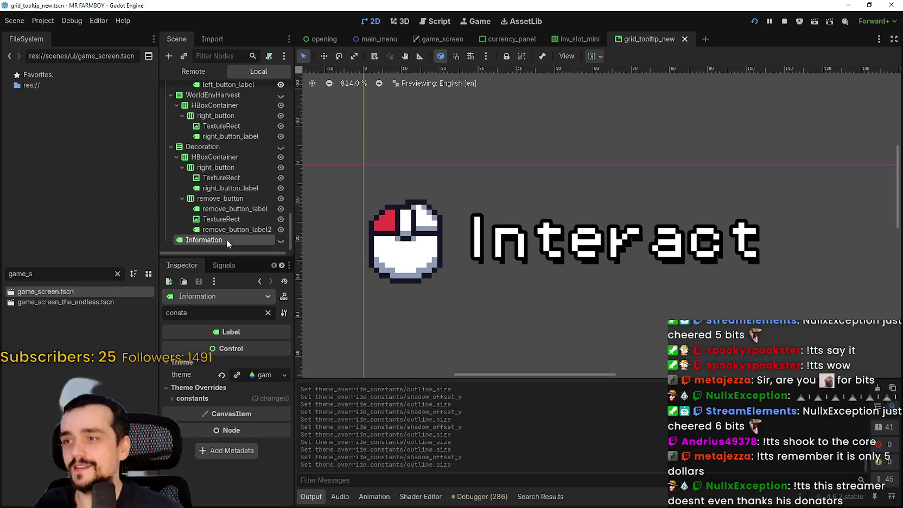
pyautogui.scroll(-1, 448, 238)
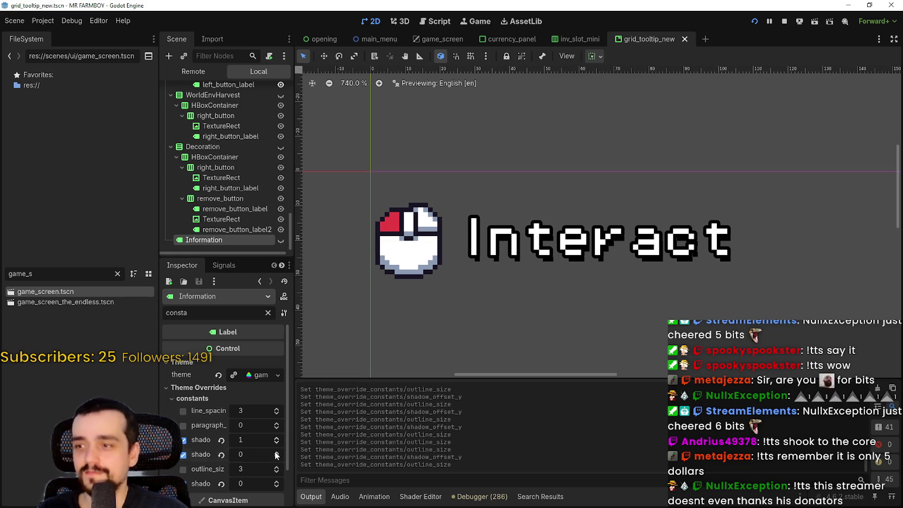
pyautogui.hotkey('ctrl', 's')
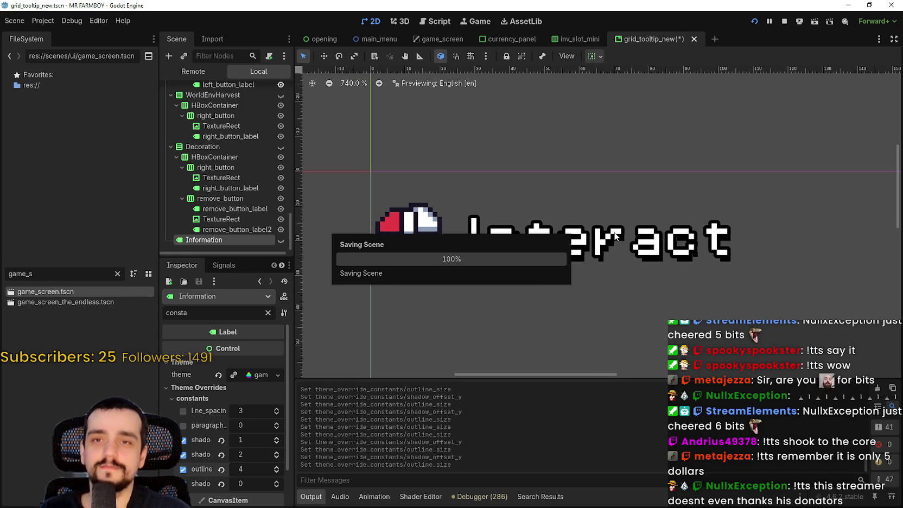
pyautogui.scroll(-4, 614, 237)
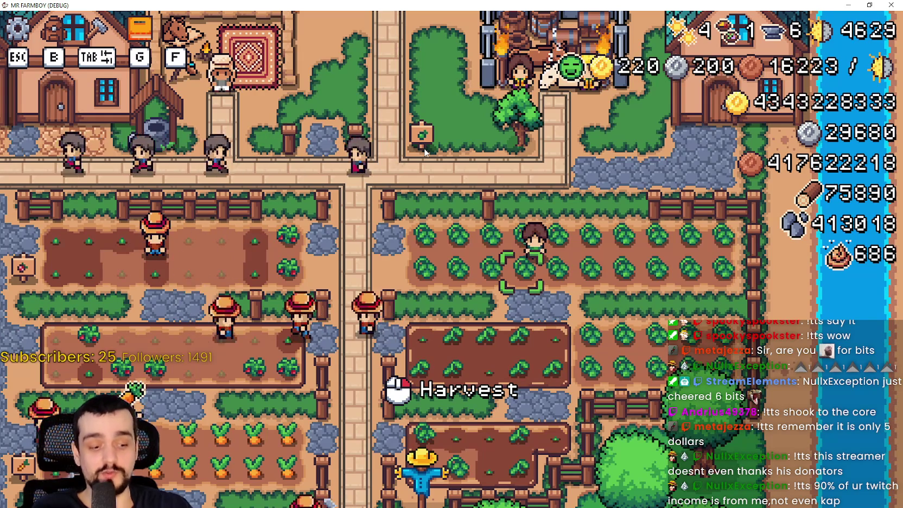
# - Walk the farmer left and up toward the crops, then ride the horse right, watching the tooltips
pyautogui.press('a')
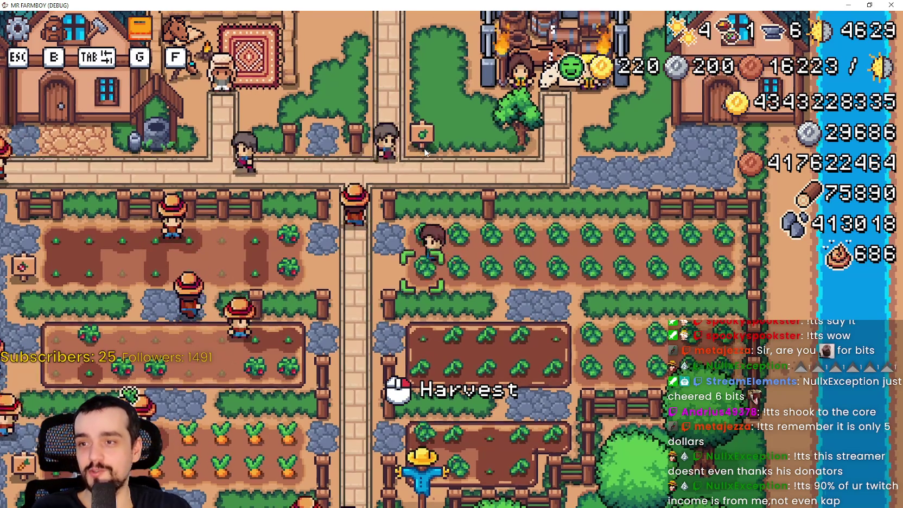
pyautogui.press('a')
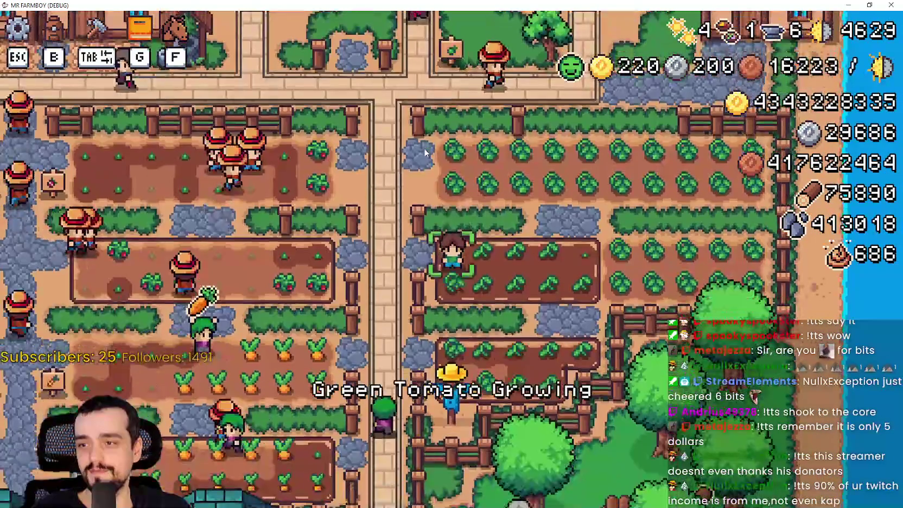
pyautogui.press('w')
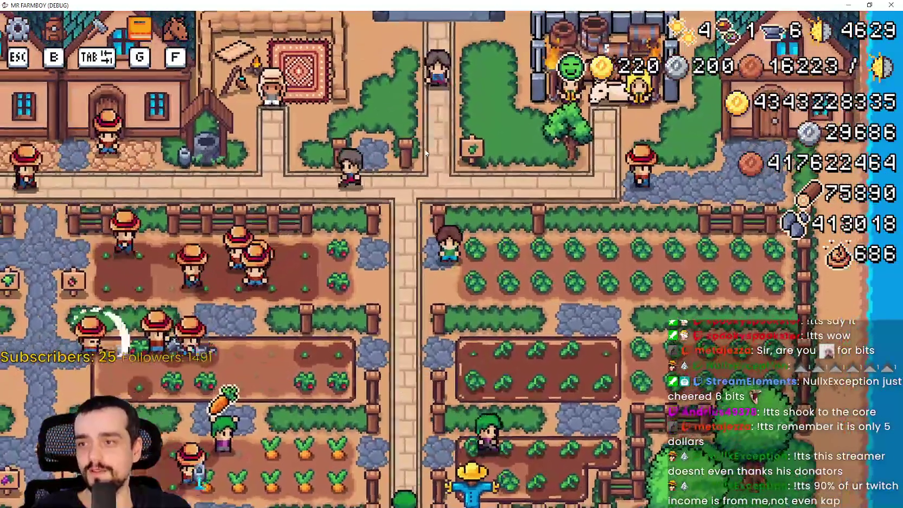
pyautogui.press('d')
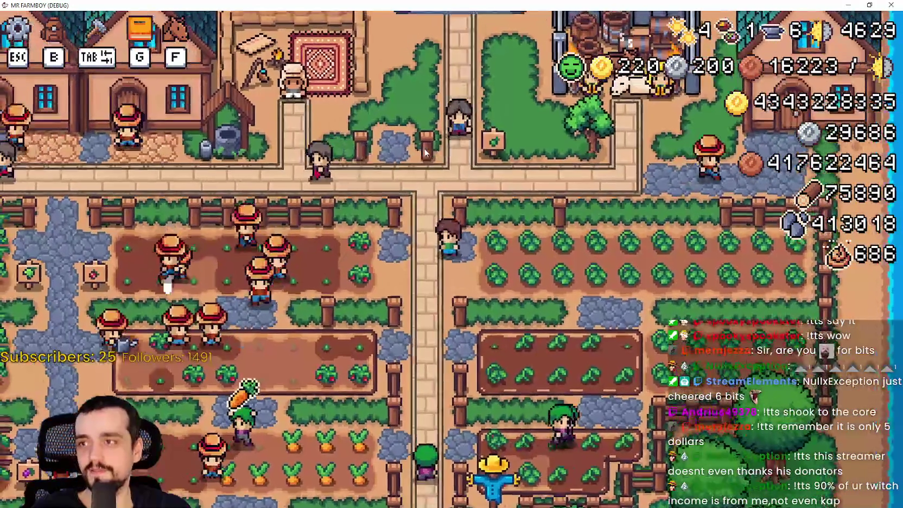